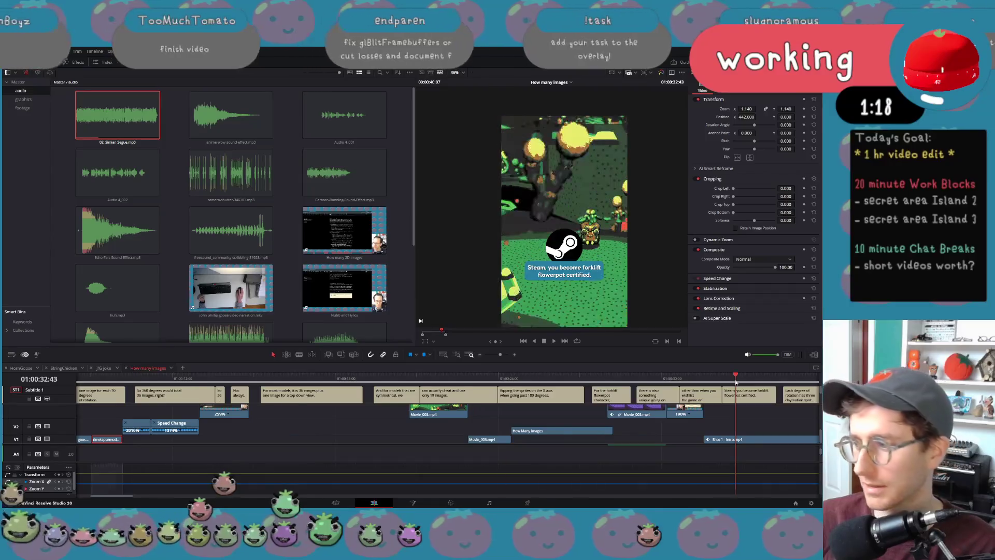
Step: Scrub through the short's subtitles and bring tracks V4–V7 into view at the 2D pixel-art footage
mouse_move(587, 378)
mouse_down()
mouse_move(83, 375)
mouse_move(280, 384)
mouse_up()
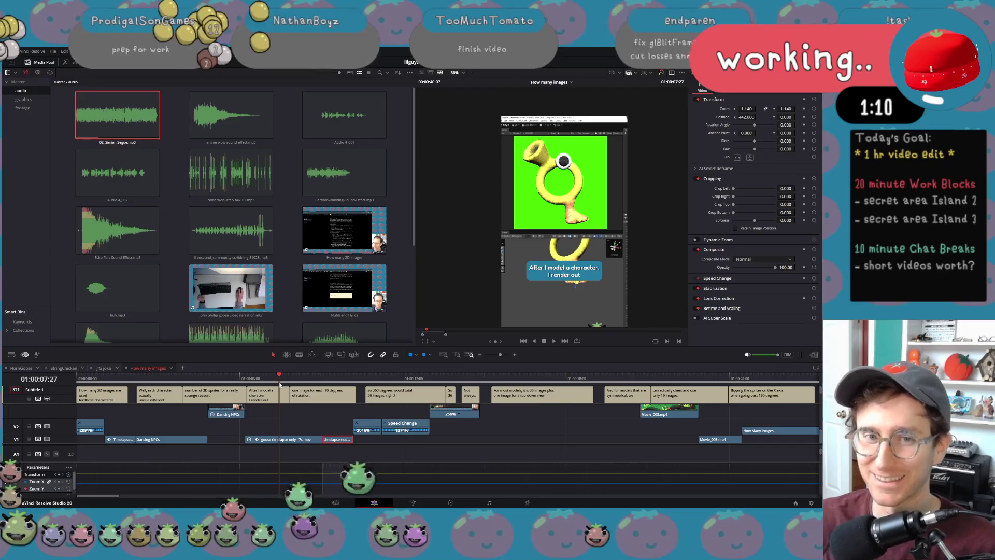
mouse_move(280, 384)
mouse_down()
mouse_move(291, 381)
mouse_move(35, 388)
mouse_up()
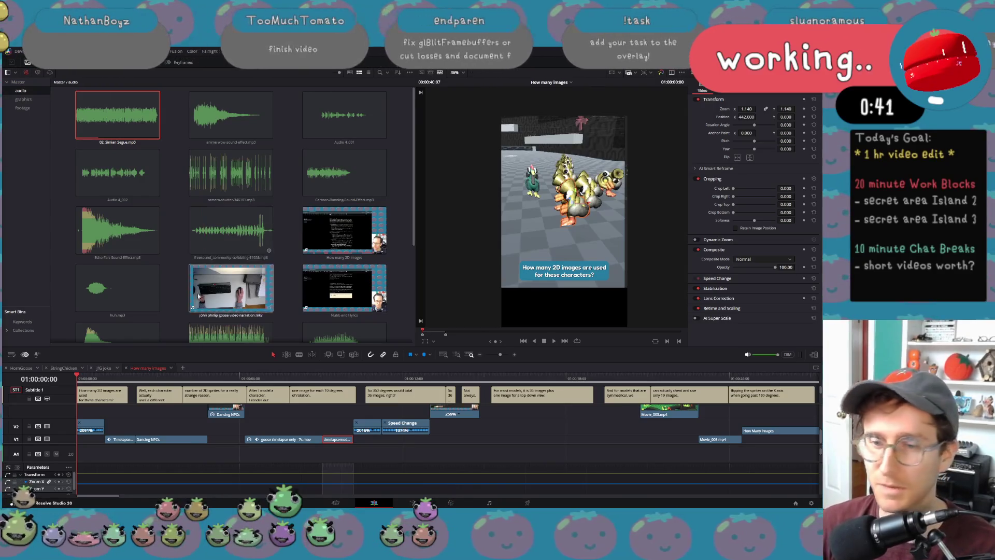
scroll(259, 399, up, 3)
scroll(311, 405, right, 5)
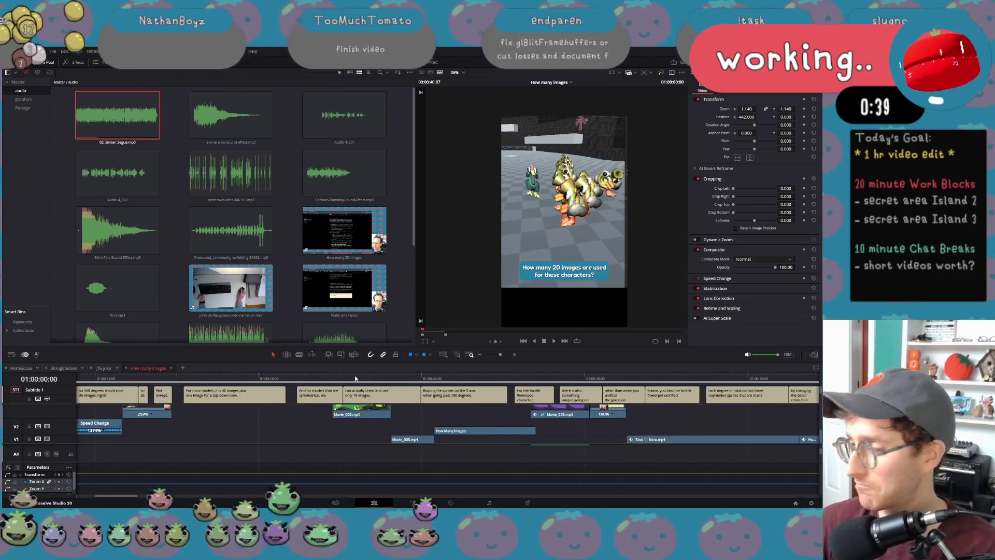
mouse_move(333, 383)
mouse_down()
mouse_move(399, 382)
mouse_move(371, 388)
mouse_up()
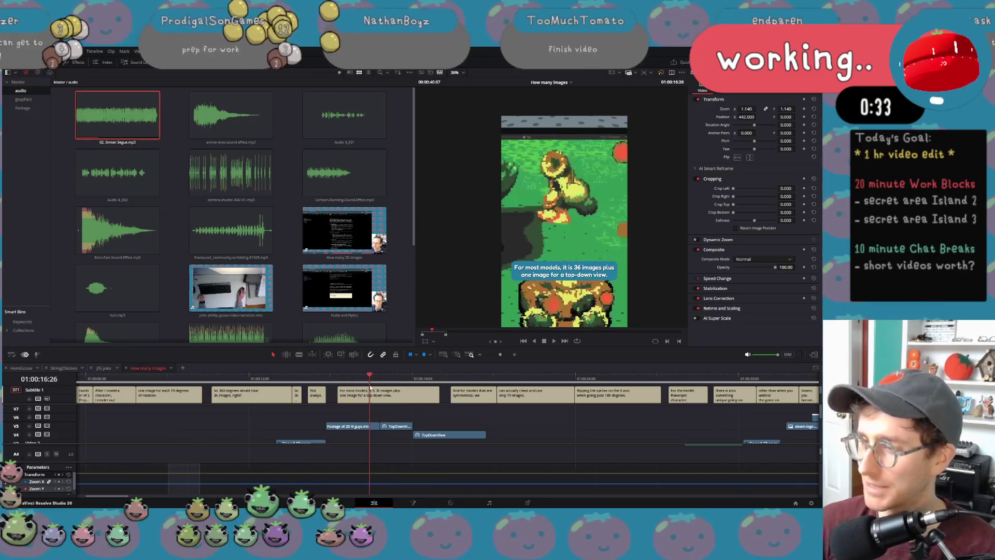
Step: Reposition the TopDownView clip on V5 to Inspector Position Y 364 and X 474
key(Right)
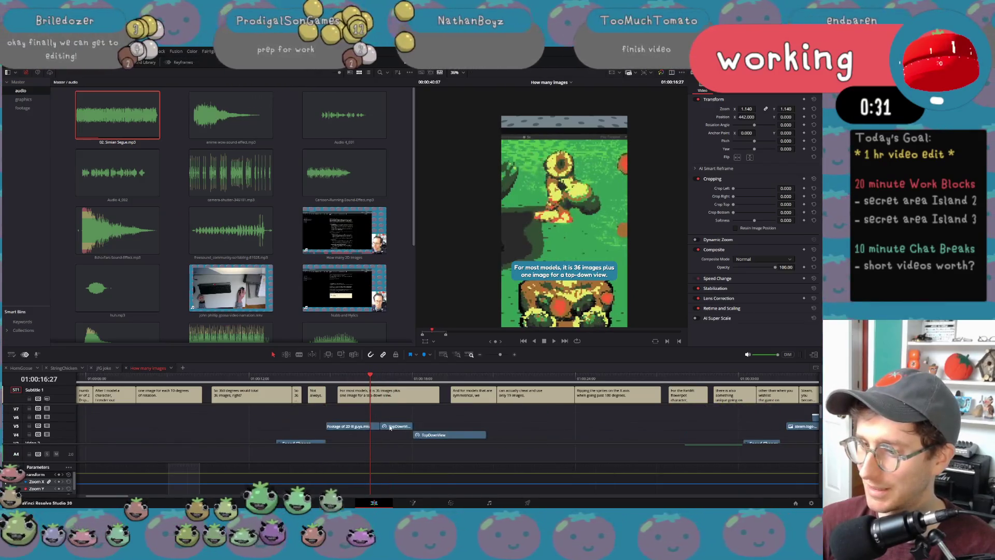
click(390, 427)
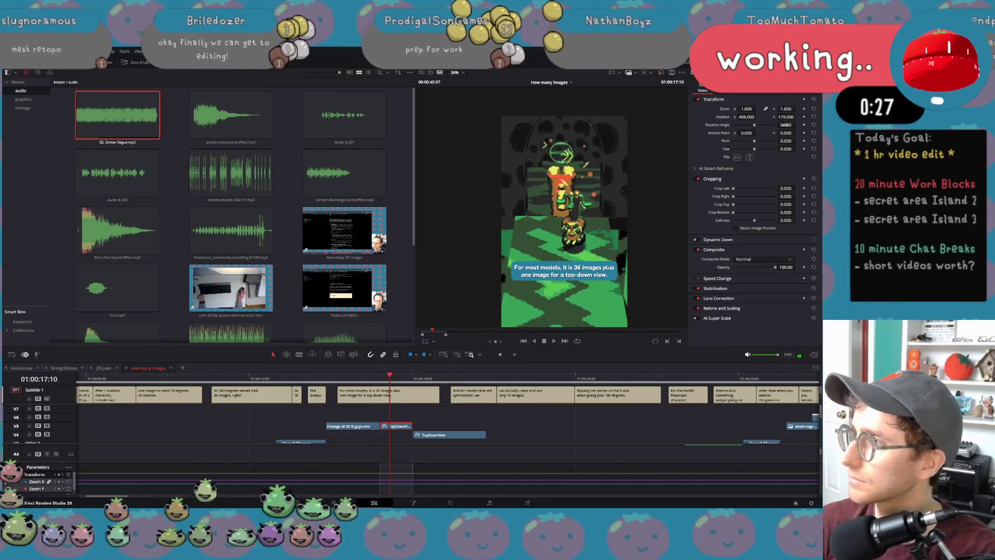
mouse_move(786, 115)
mouse_down()
mouse_move(797, 117)
mouse_move(745, 118)
mouse_move(740, 133)
mouse_move(788, 117)
mouse_up()
drag(615, 207, 612, 207)
Step: Play back the repositioned TopDownView section, then return to about 2.5 seconds in
click(342, 385)
key(space)
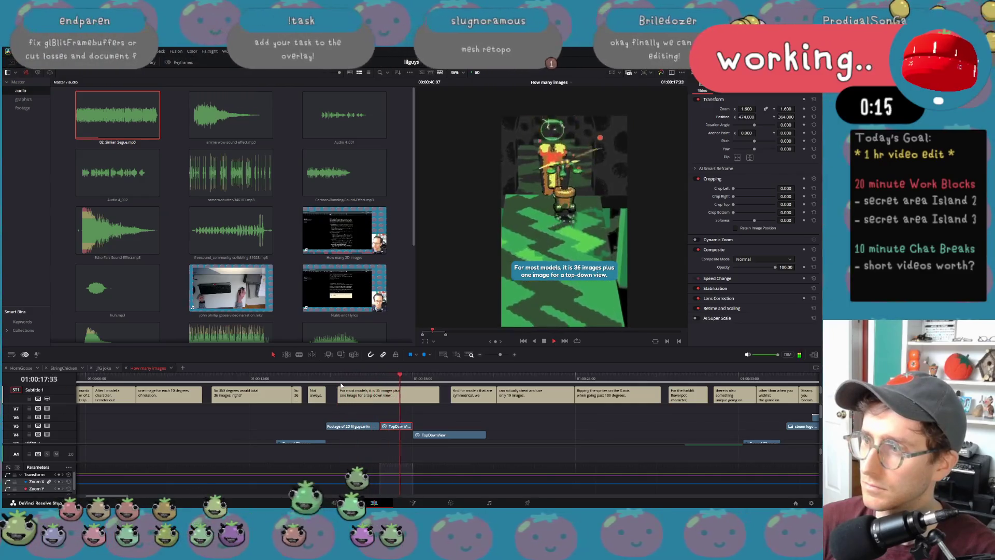
key(space)
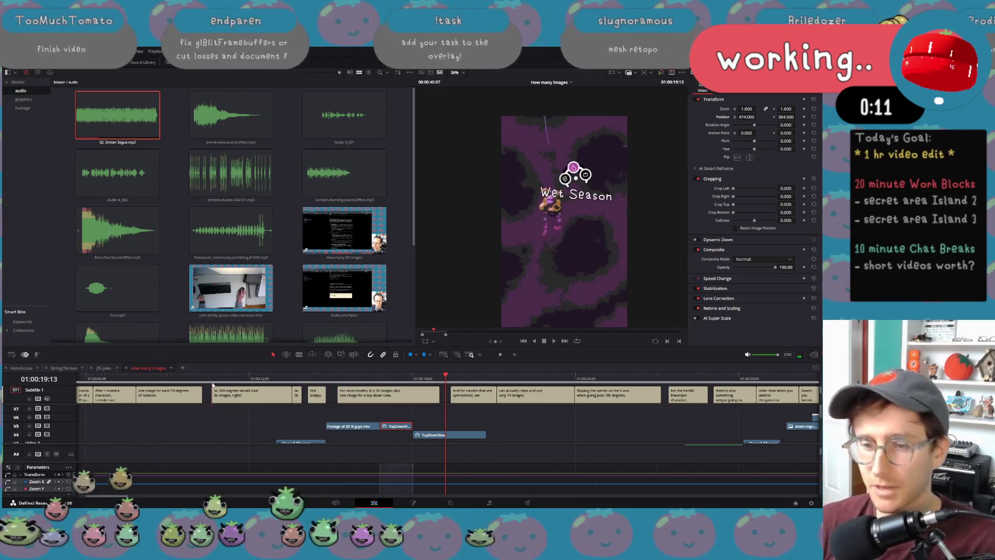
key(Home)
click(150, 376)
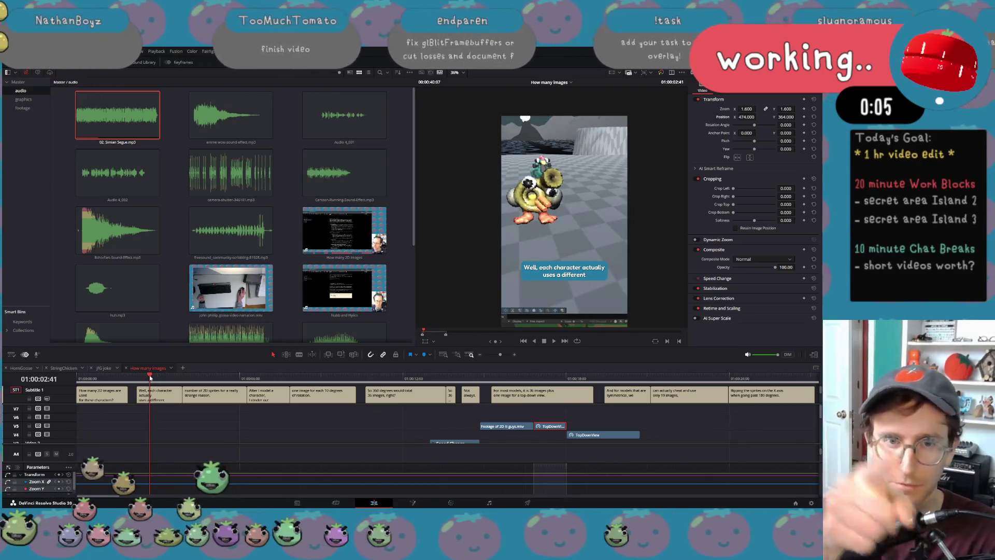
Step: Scrub through the 2D sprites subtitle and green 3D footage, then scroll the timeline back
scroll(150, 377, right, 3)
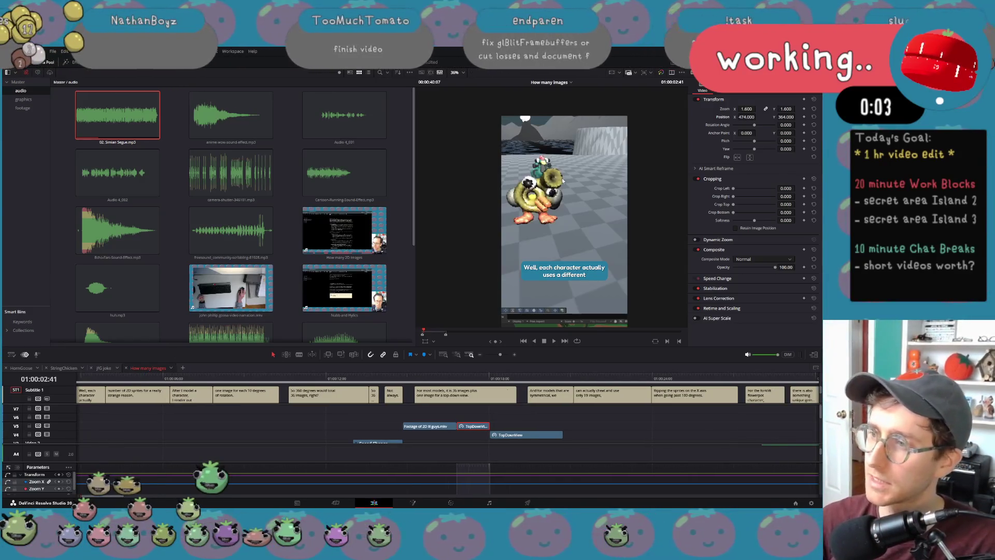
scroll(571, 259, down, 3)
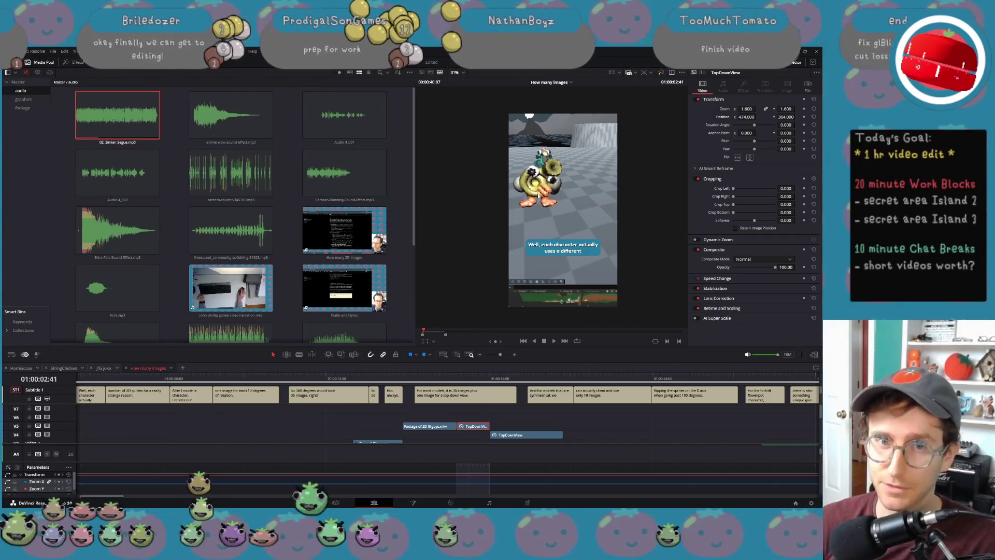
mouse_move(217, 386)
mouse_down()
mouse_move(84, 386)
mouse_move(539, 400)
mouse_up()
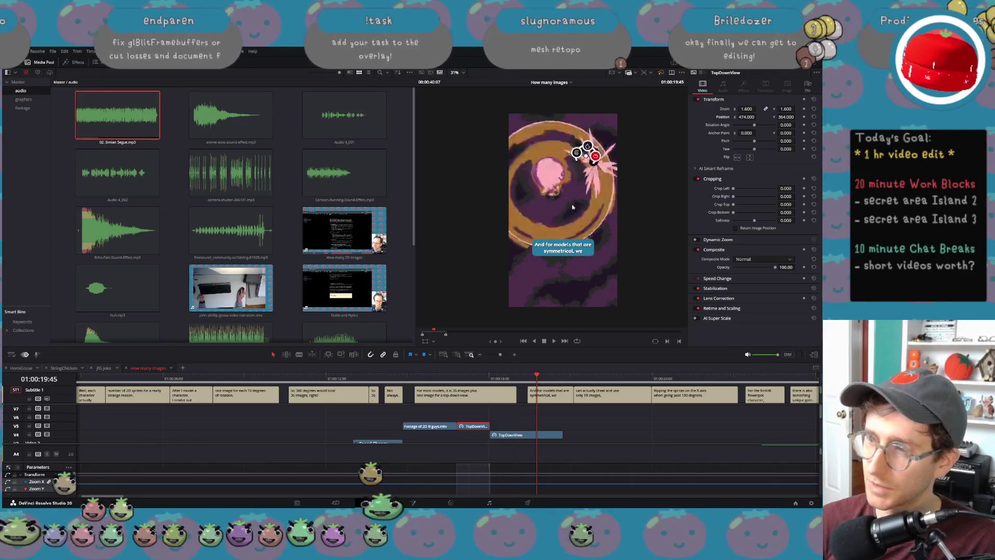
mouse_move(565, 375)
mouse_down()
mouse_move(817, 370)
mouse_move(689, 370)
mouse_up()
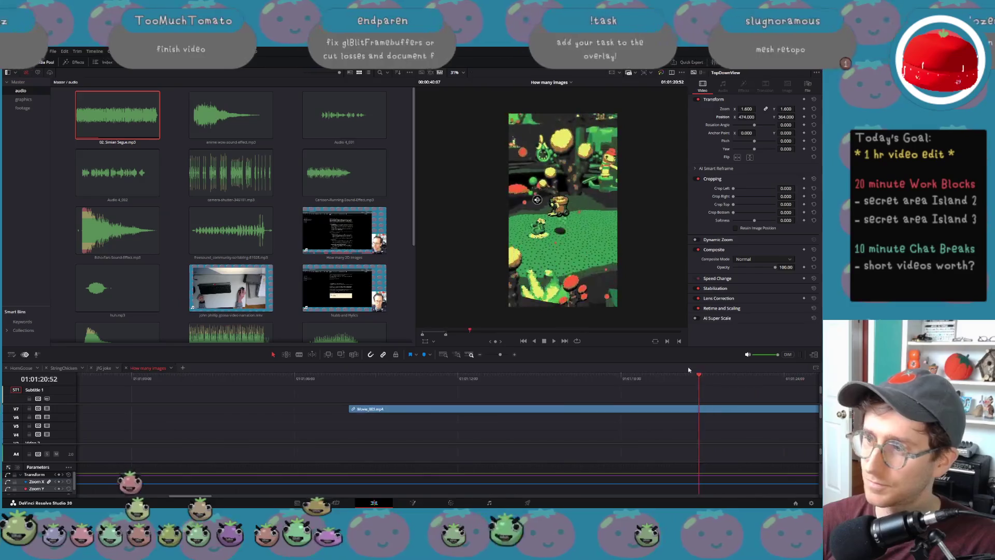
scroll(416, 413, left, 10)
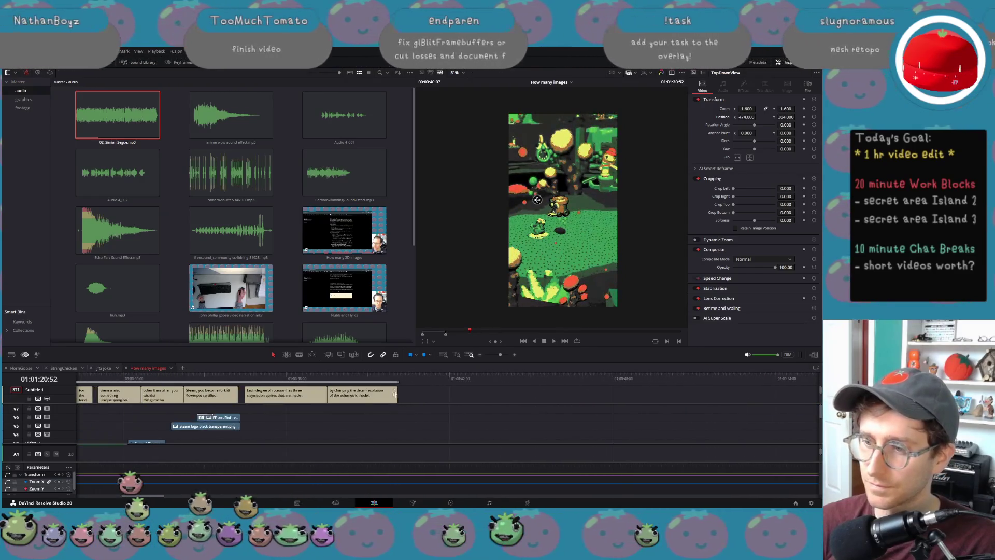
scroll(384, 399, left, 10)
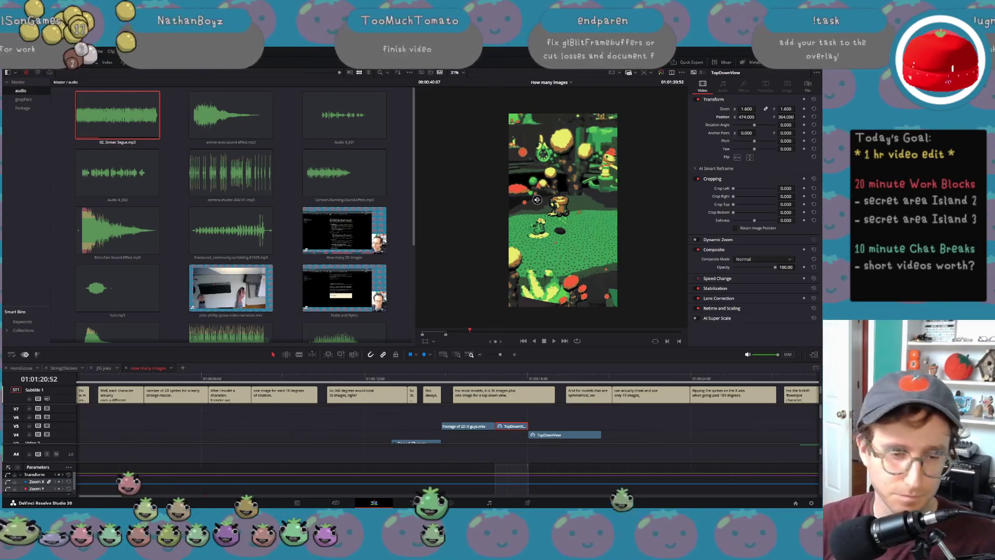
key(alt+Tab)
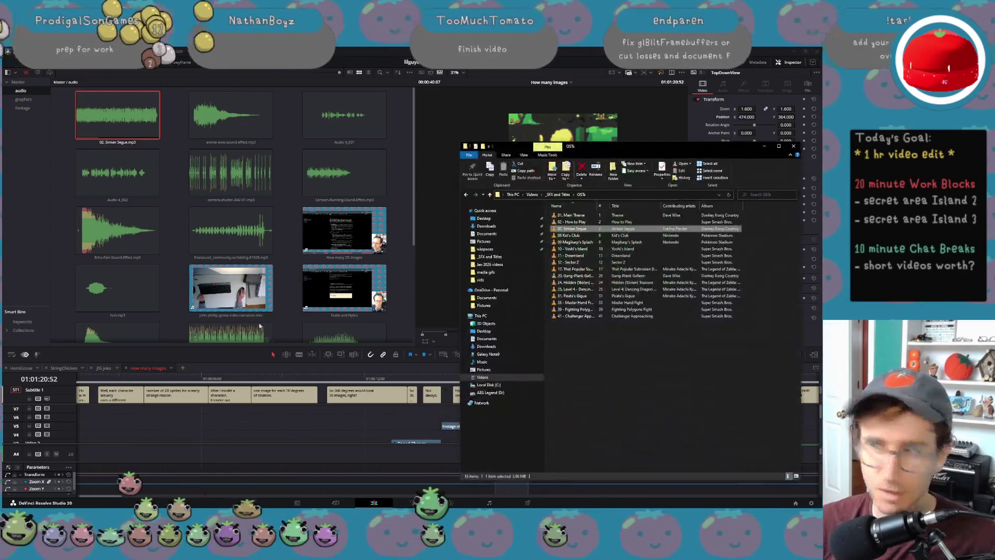
Step: Drag woosh-230554 from the _SFX and Titles folder onto audio track A5 at the short's start
key(BackSpace)
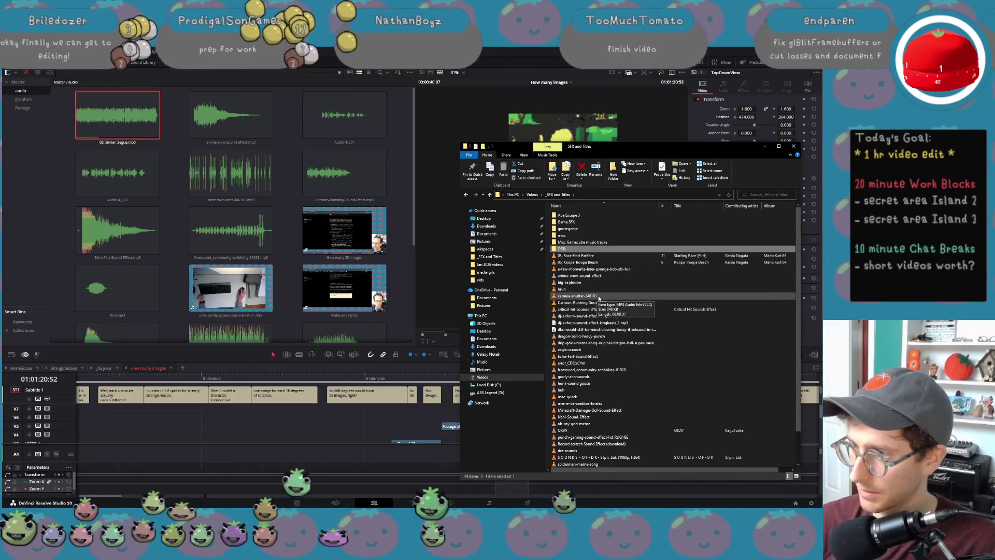
scroll(599, 298, down, 2)
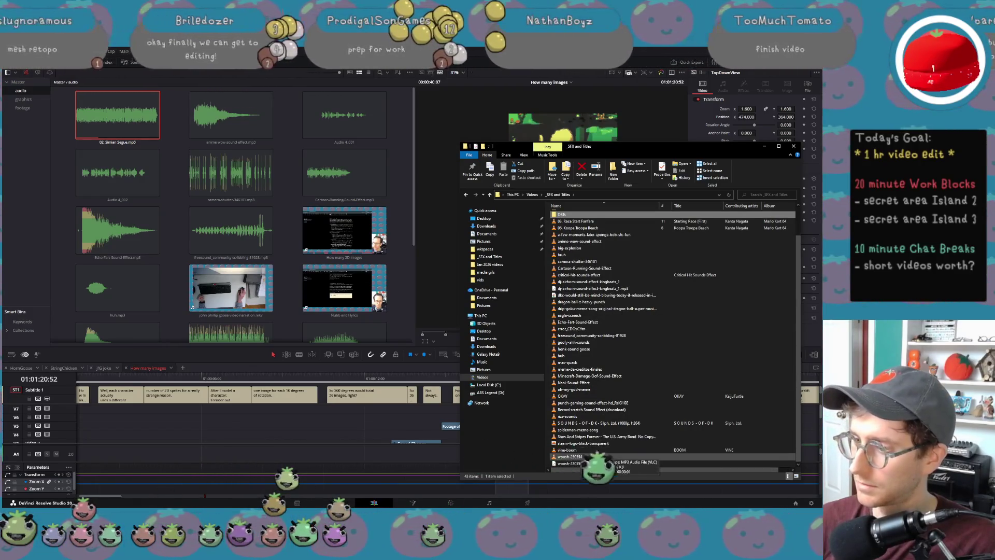
click(570, 456)
scroll(308, 434, up, 2)
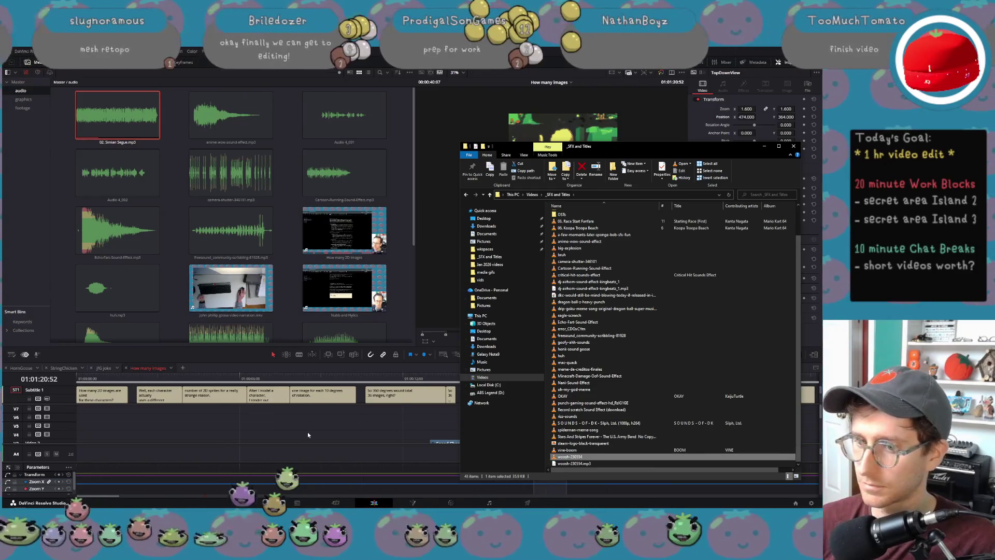
scroll(308, 434, down, 3)
mouse_move(87, 503)
mouse_down()
mouse_move(132, 426)
mouse_move(113, 456)
mouse_up()
click(116, 375)
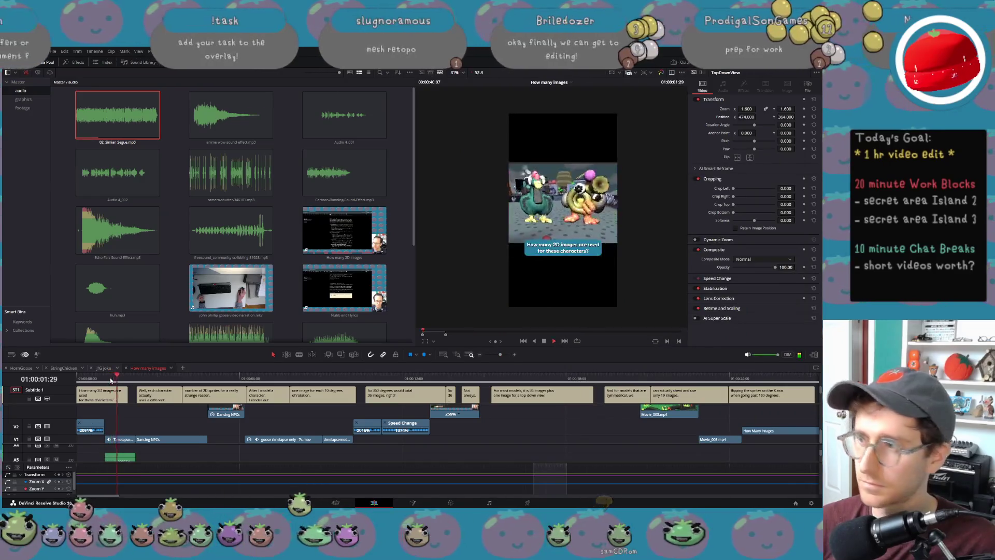
Step: Nudge the woosh clip earlier, preview the opening with it, then undo it off the timeline
drag(116, 457, 103, 458)
click(98, 379)
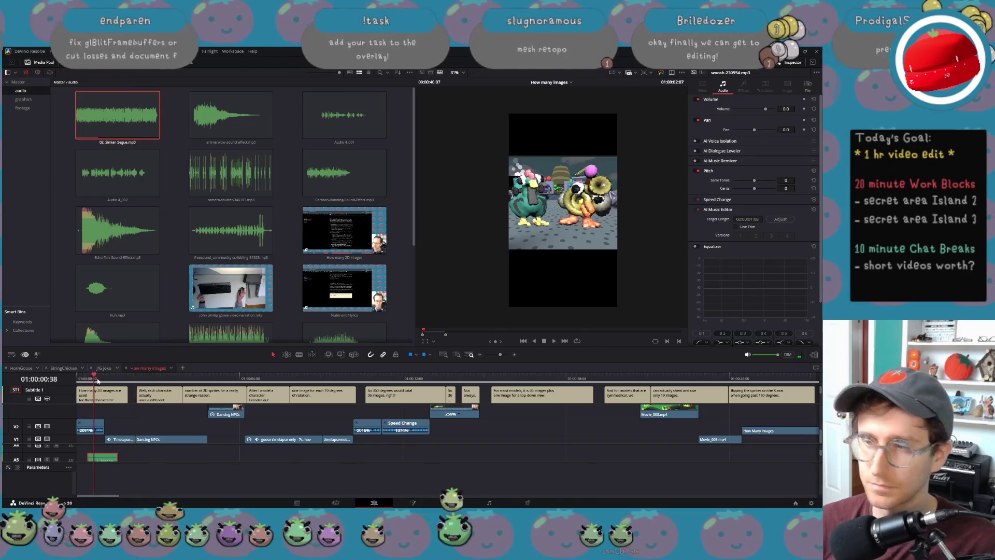
key(space)
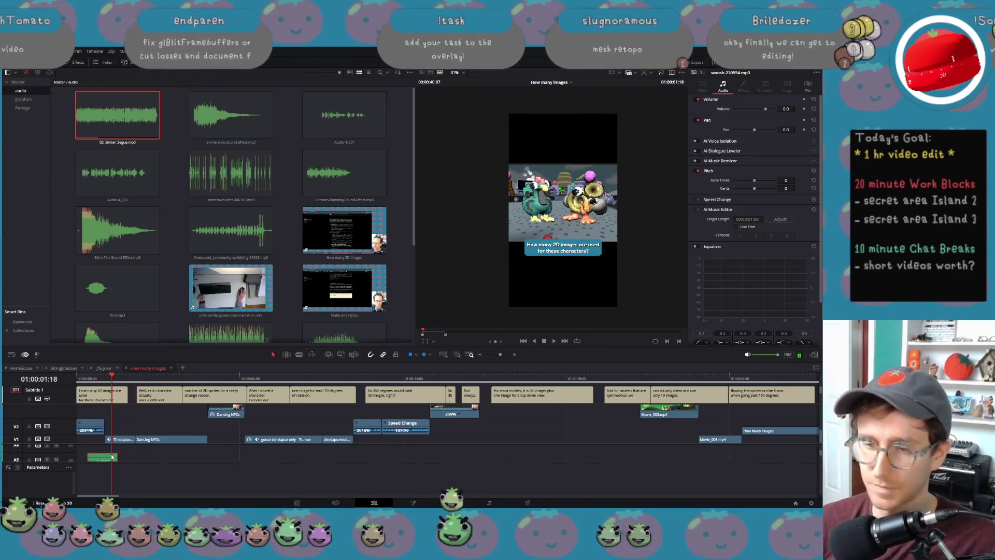
scroll(171, 454, down, 3)
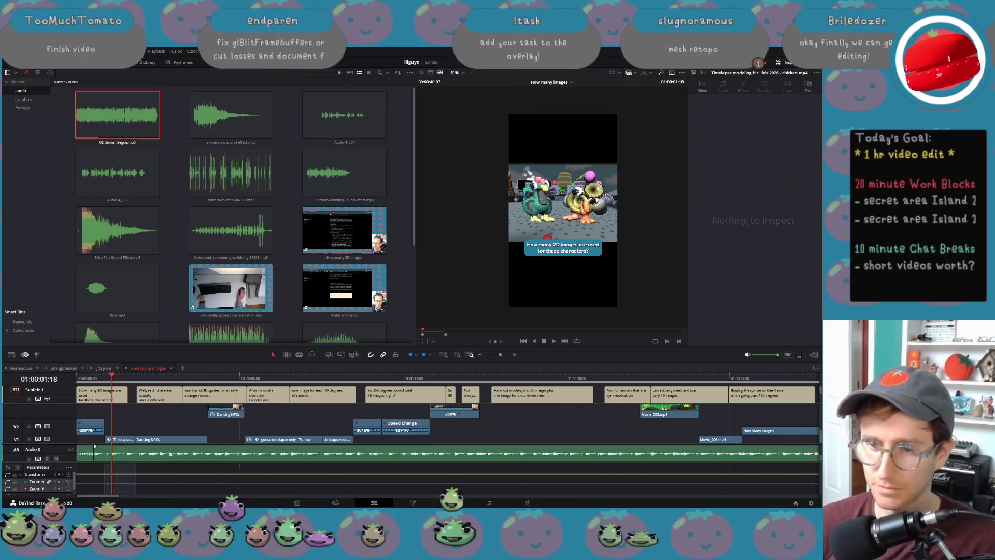
scroll(171, 455, up, 3)
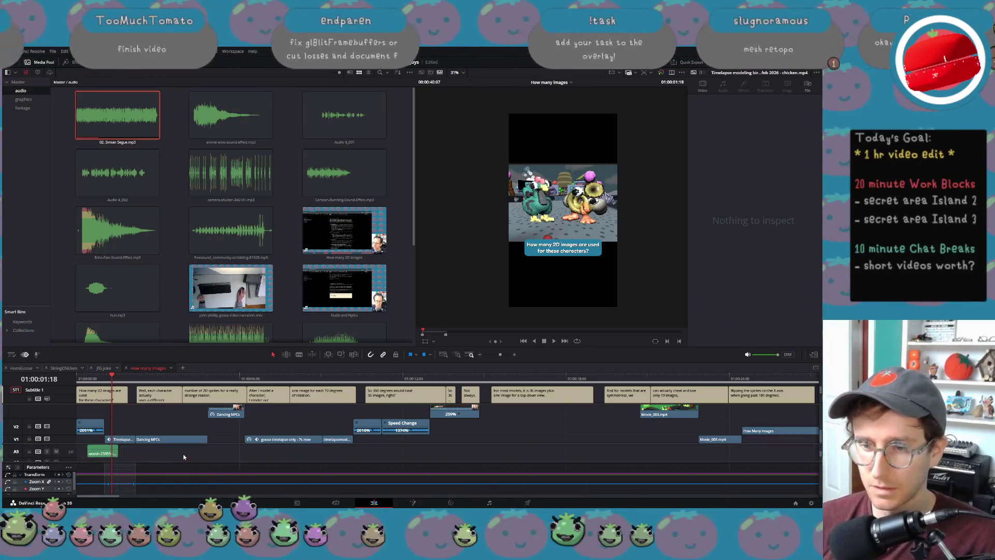
key(ctrl+z)
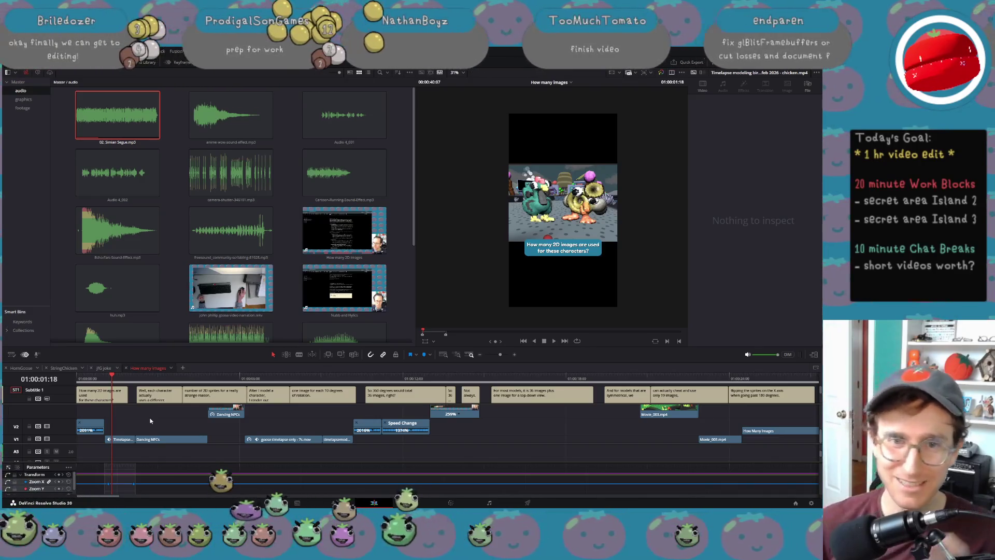
scroll(151, 421, right, 3)
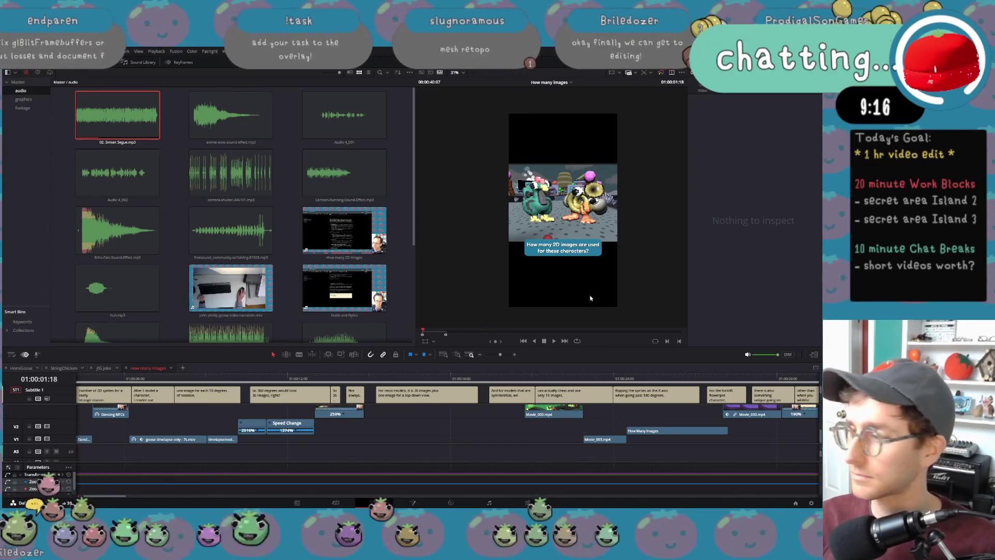
scroll(632, 376, right, 5)
scroll(630, 396, left, 5)
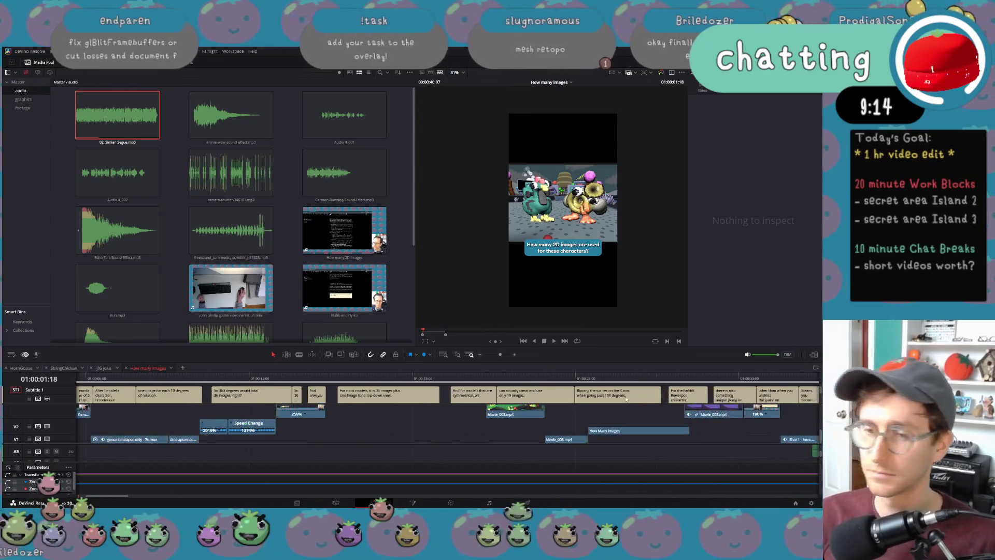
scroll(588, 420, left, 2)
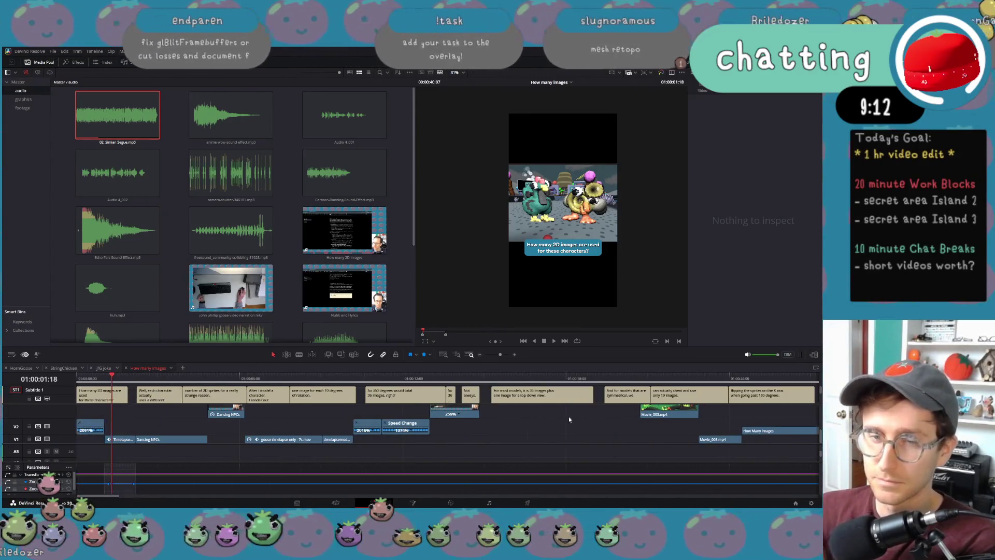
click(53, 51)
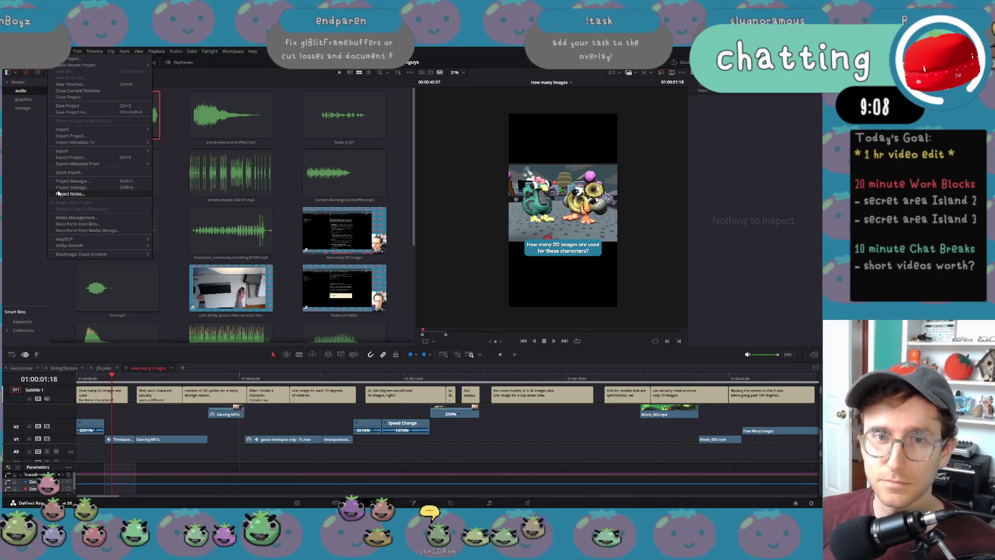
click(21, 200)
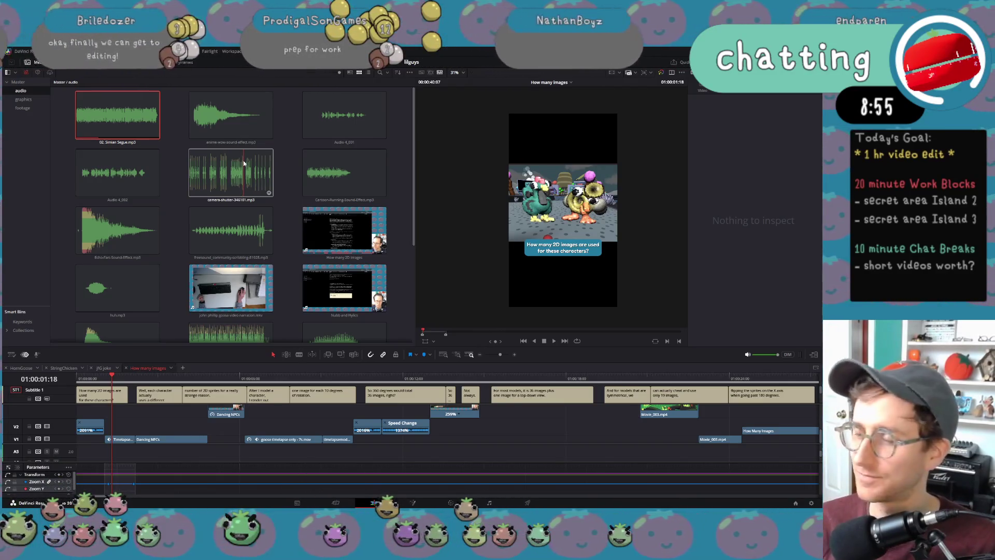
scroll(702, 408, right, 5)
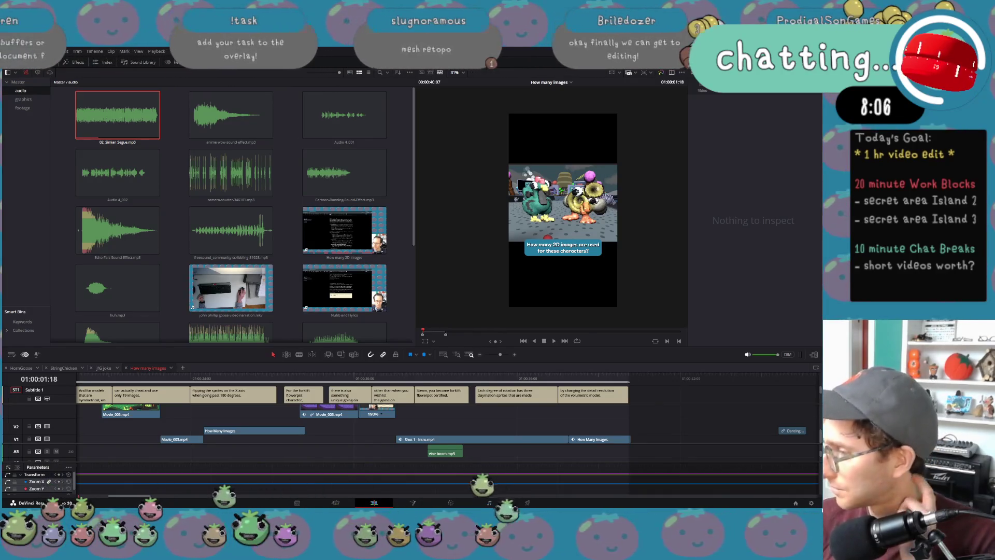
key(super)
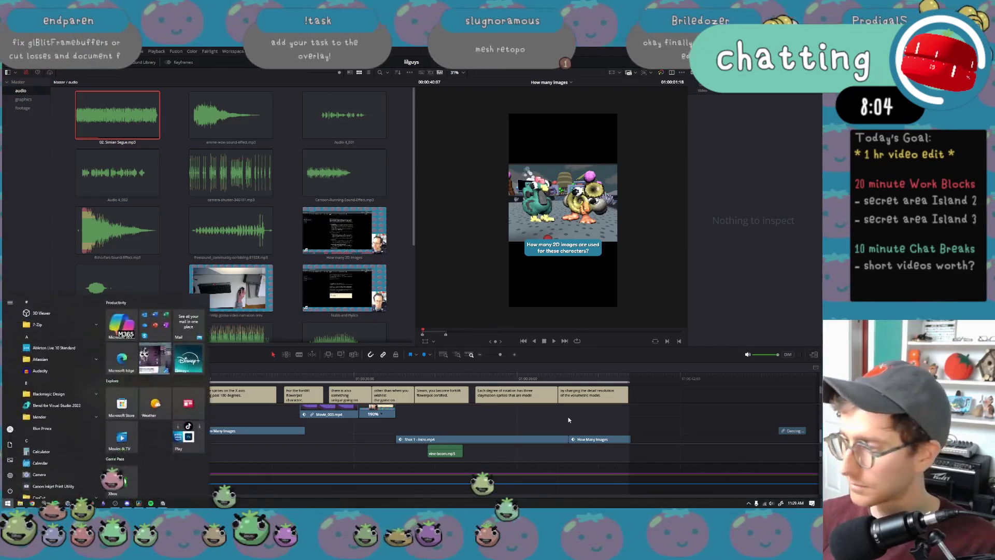
Step: Enlarge the timeline so all tracks, including '02. Simian Segue' on Audio 8, show, with playhead near start
key(super)
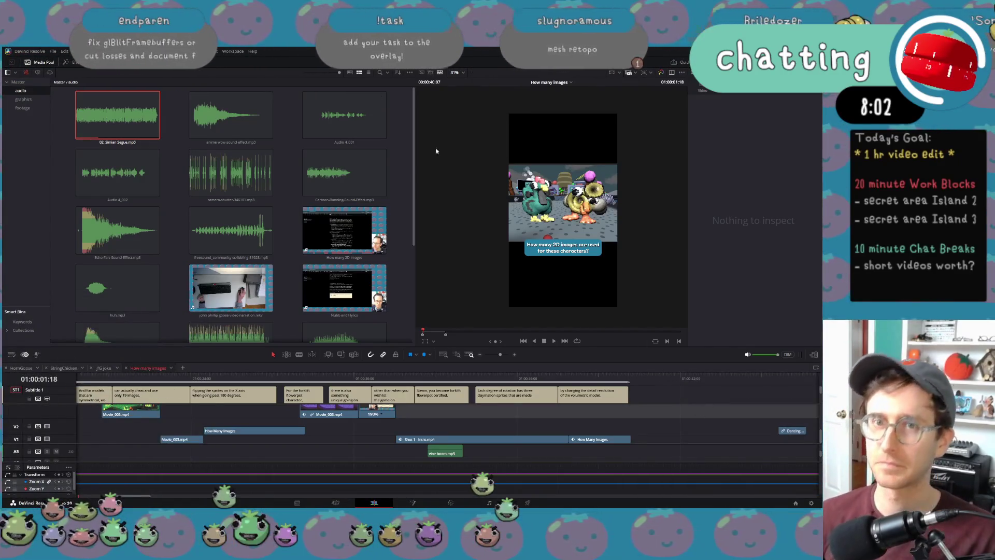
click(53, 51)
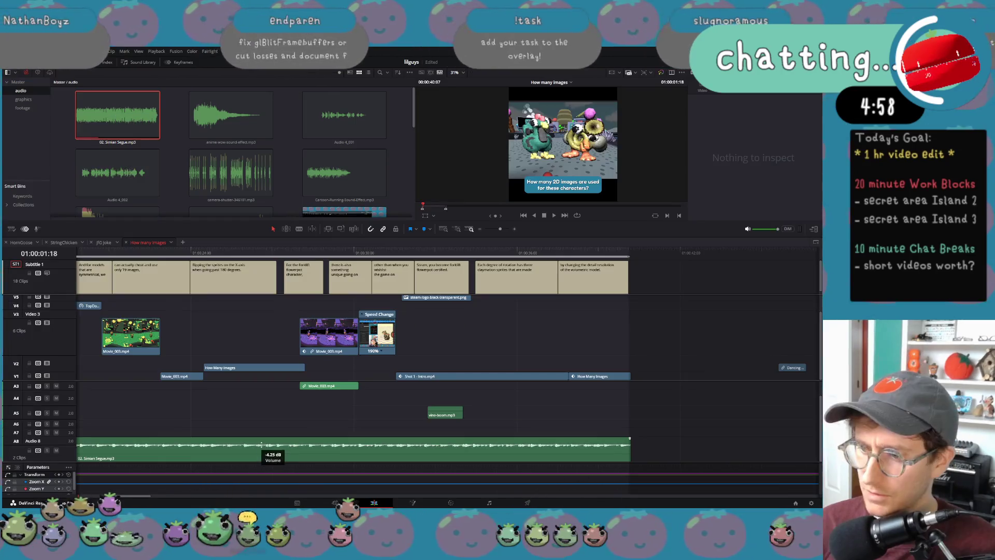
scroll(241, 358, left, 10)
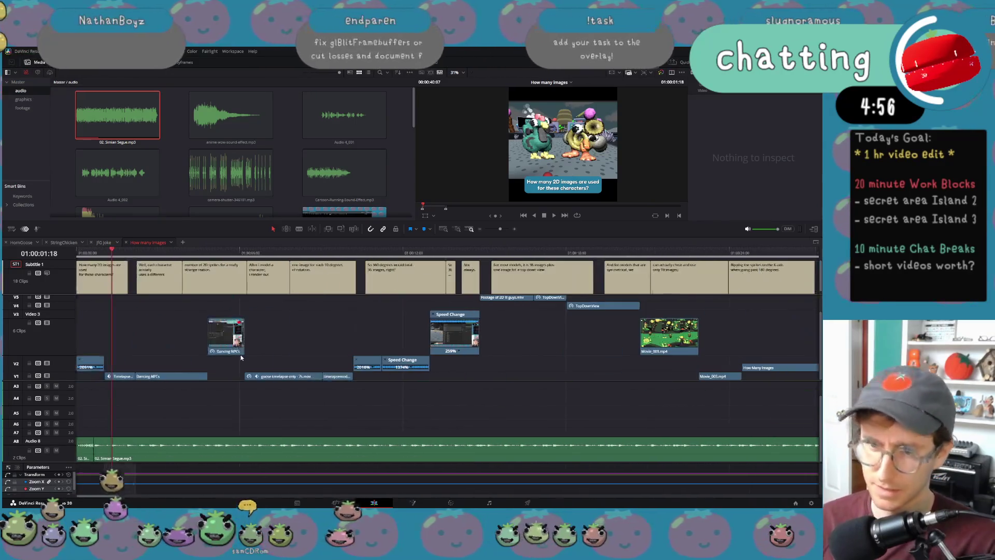
click(89, 254)
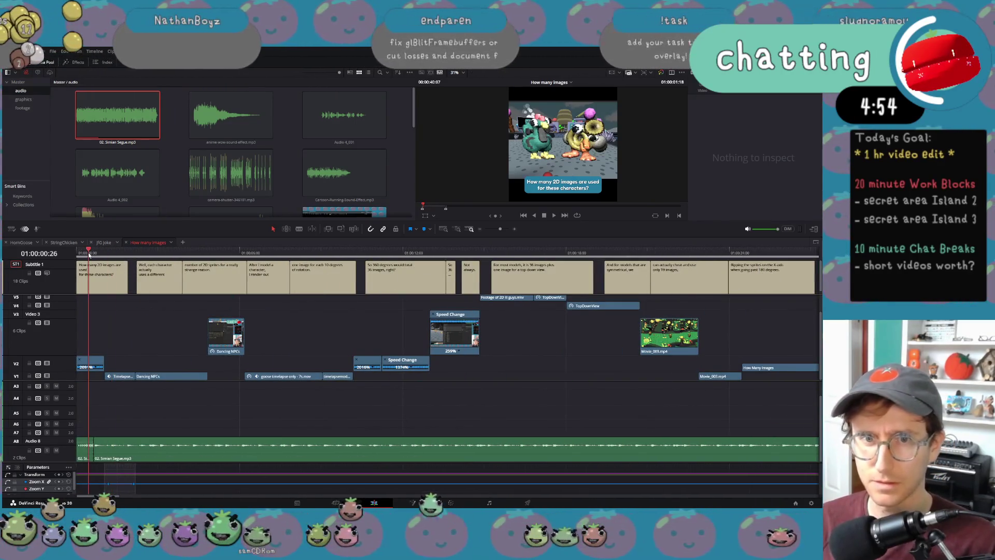
key(space)
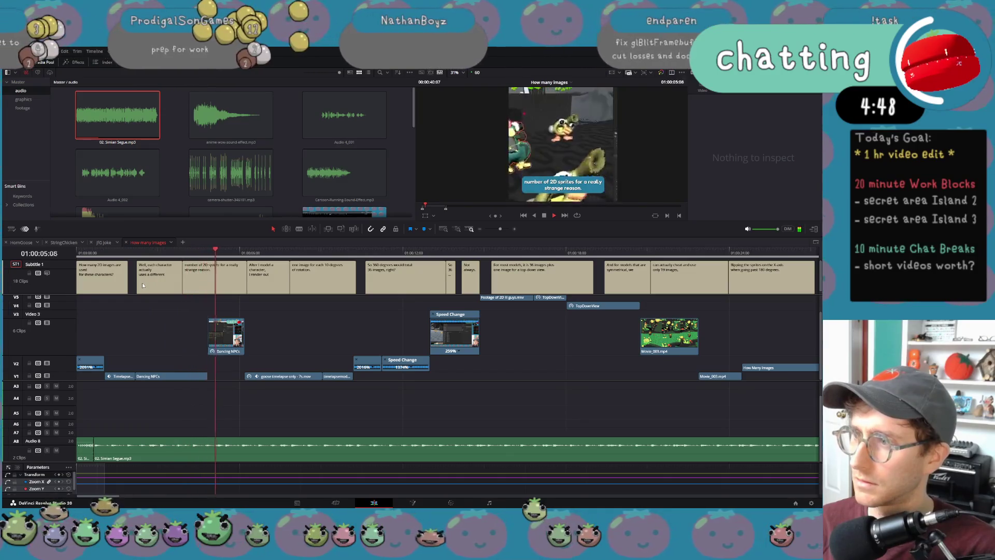
key(Home)
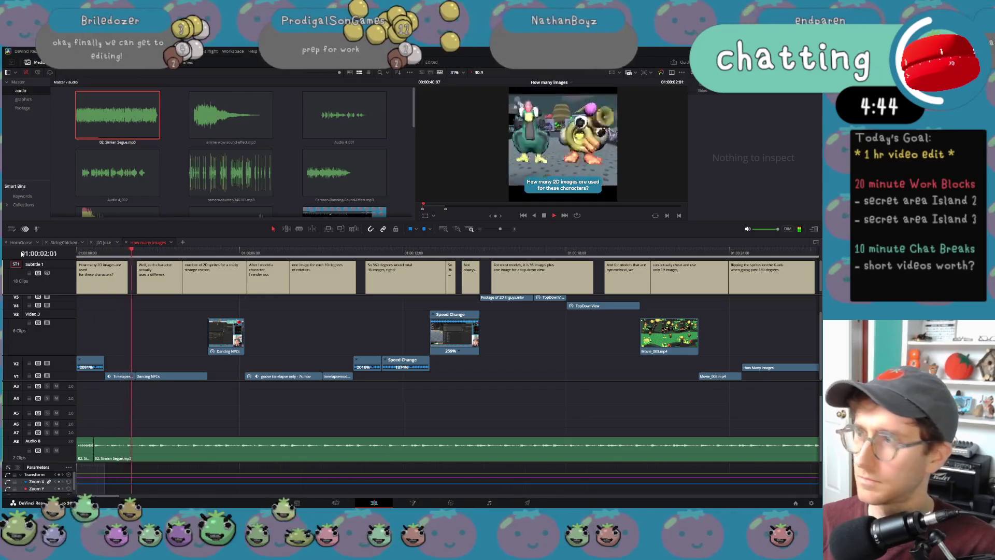
key(space)
key(Home)
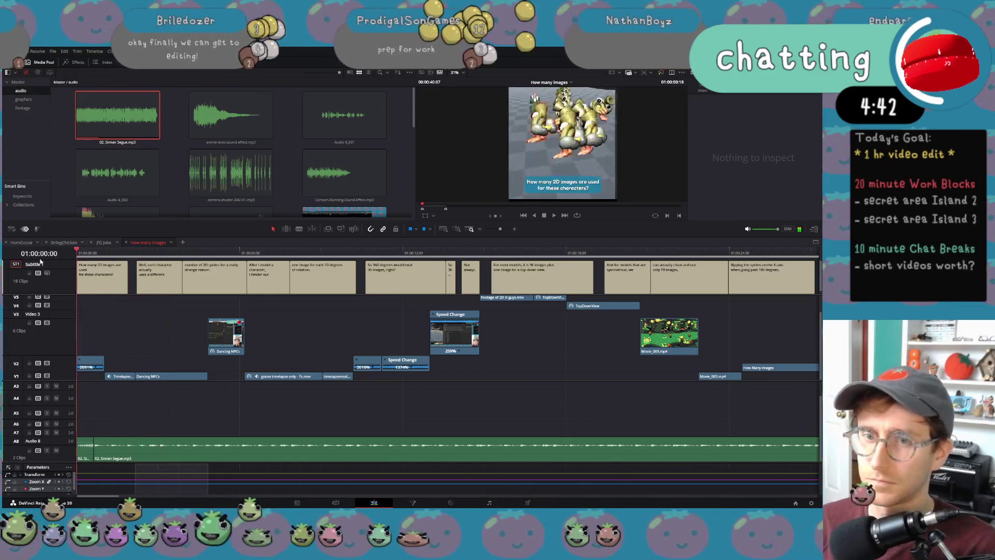
key(space)
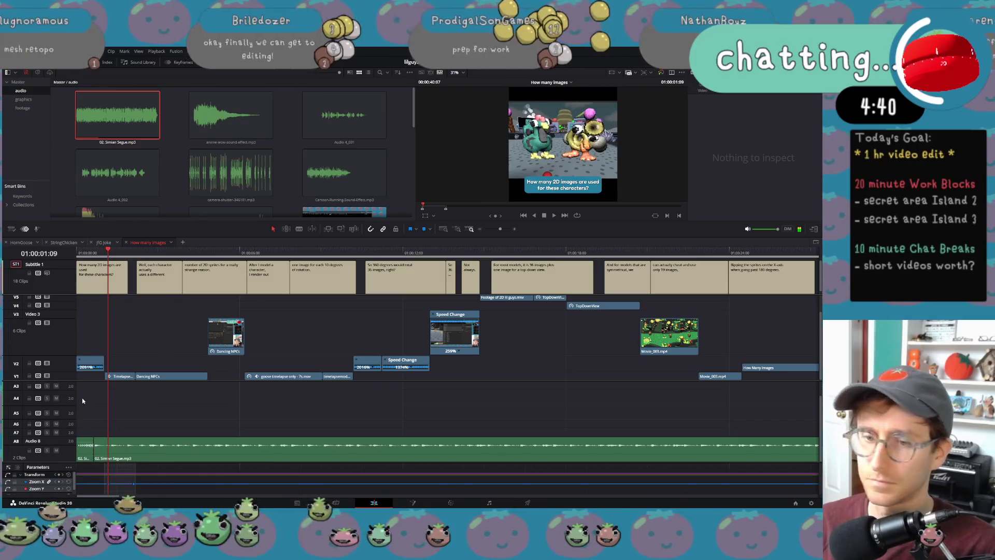
Step: Shorten, speed up and shift the opening V2 clip later, then play the trim back
mouse_move(84, 253)
mouse_down()
mouse_move(106, 253)
mouse_move(68, 262)
mouse_up()
mouse_move(92, 365)
mouse_down()
mouse_move(104, 365)
mouse_move(69, 365)
mouse_move(127, 363)
mouse_move(77, 362)
mouse_up()
key(space)
key(space)
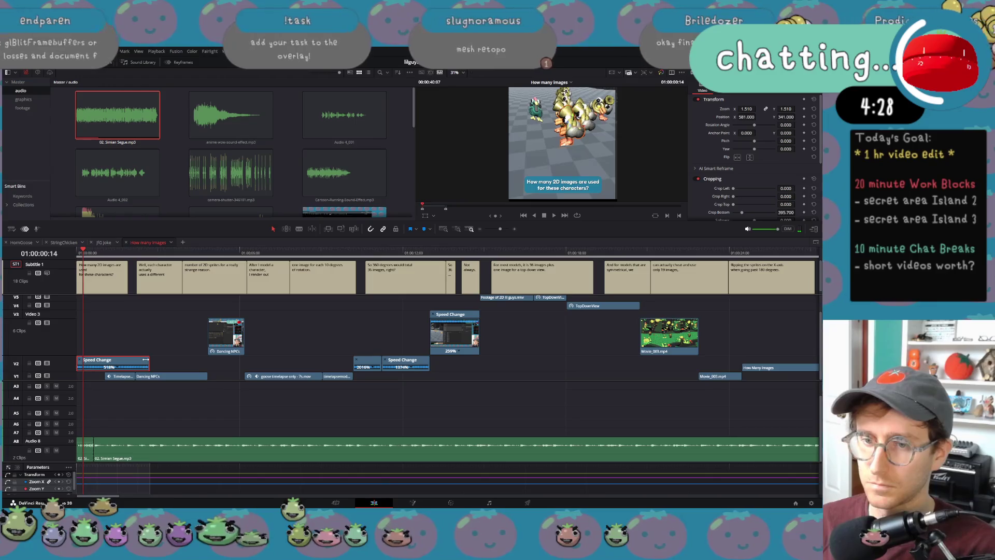
drag(145, 358, 78, 367)
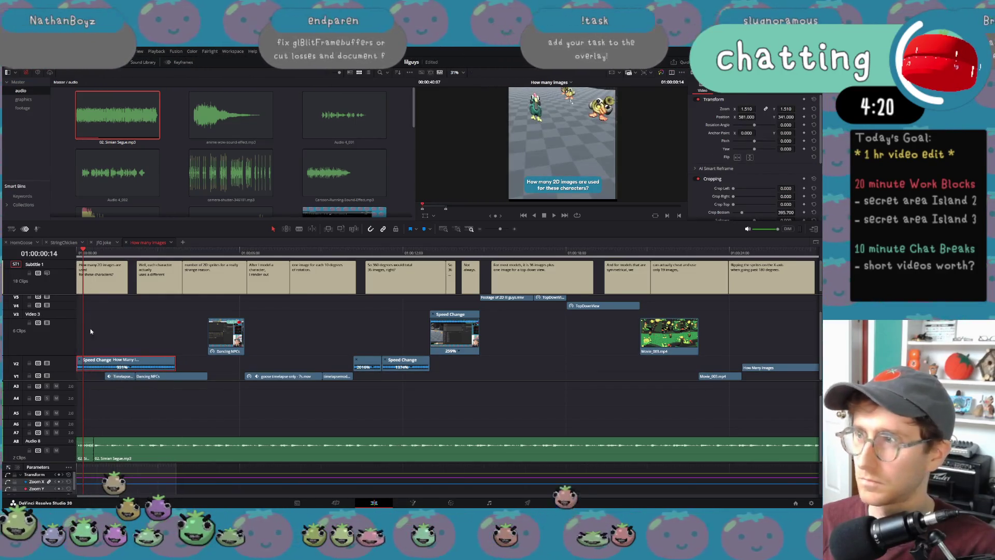
drag(175, 367, 103, 365)
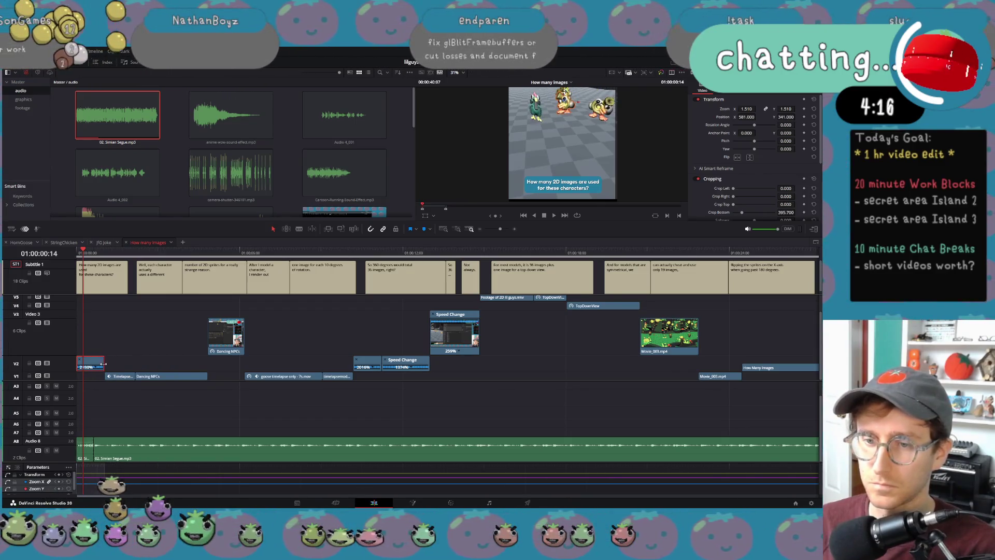
key(space)
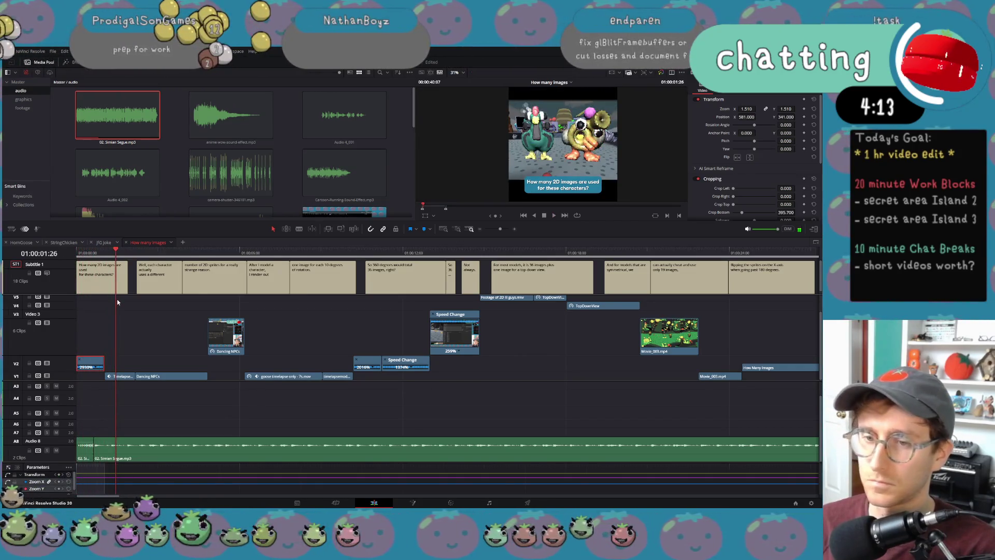
key(Home)
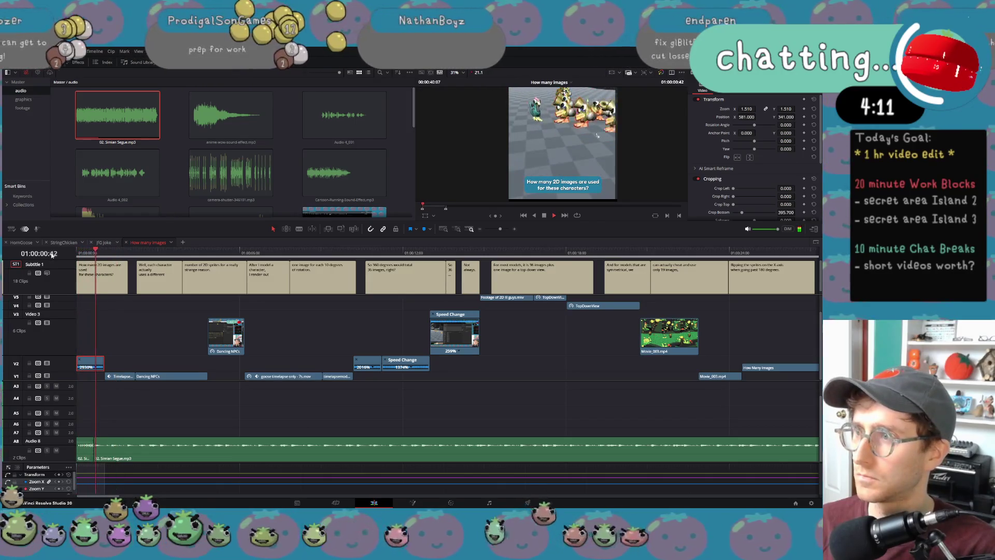
Step: Trim the V2 clip further, extend the Timelapse clip to meet Dancing NPCs, and replay the opening
drag(103, 360, 134, 377)
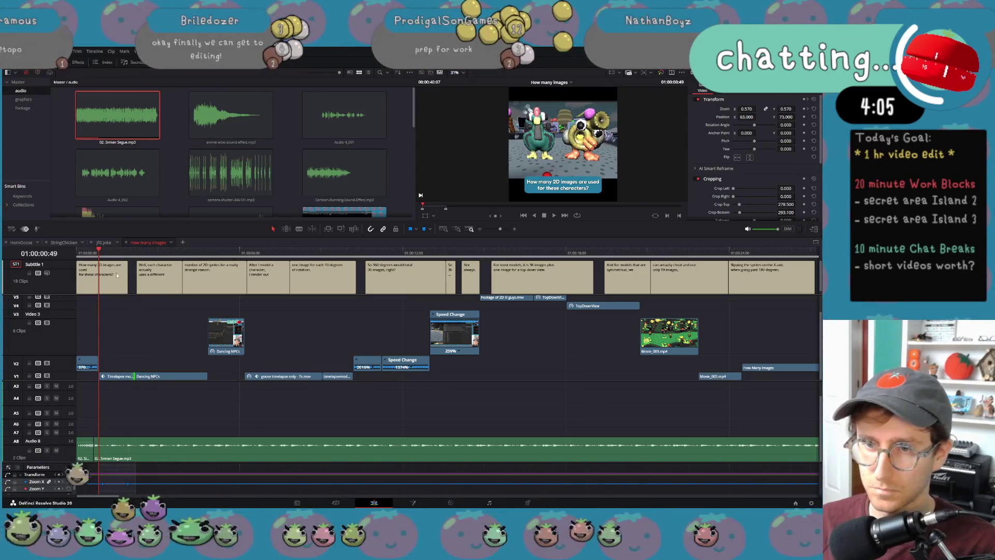
key(Home)
key(space)
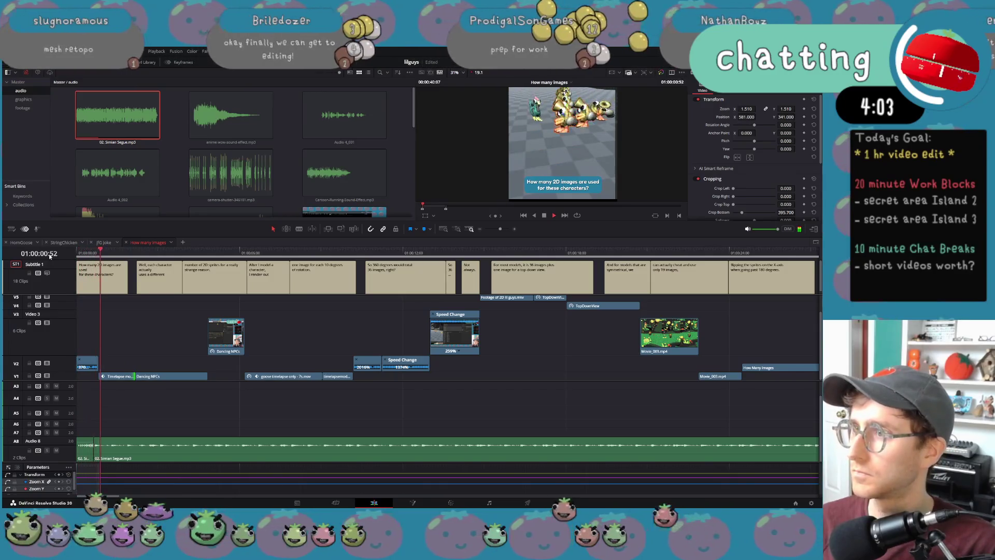
key(space)
click(99, 254)
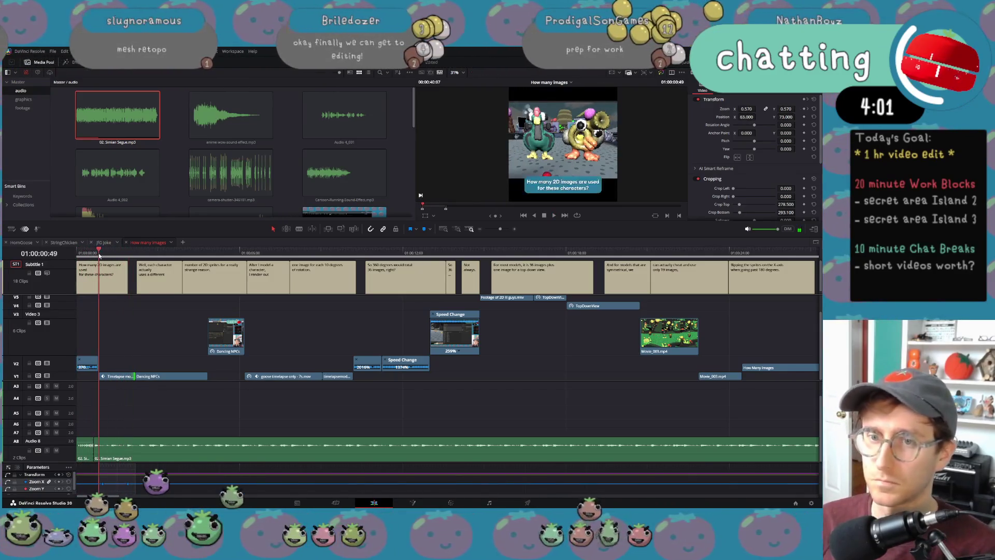
key(j)
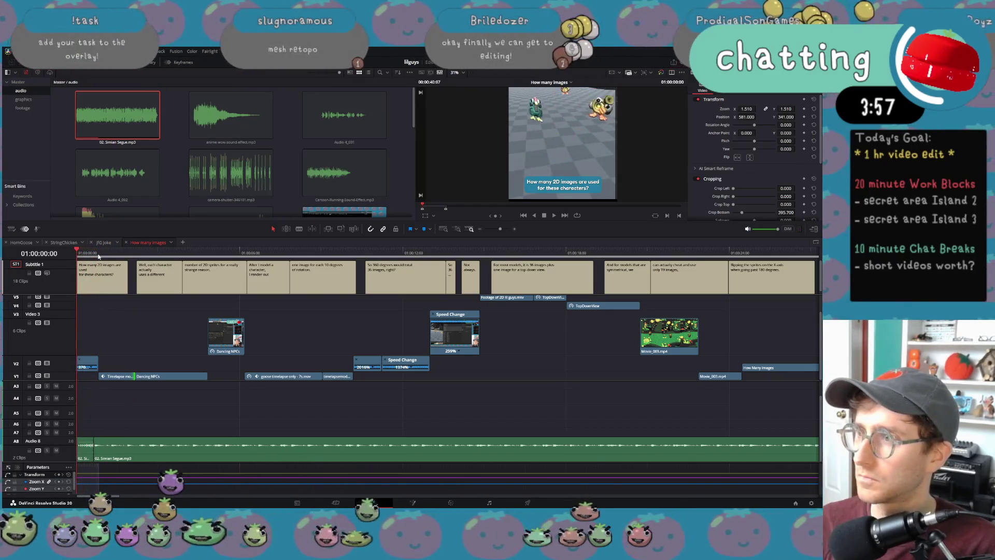
key(l)
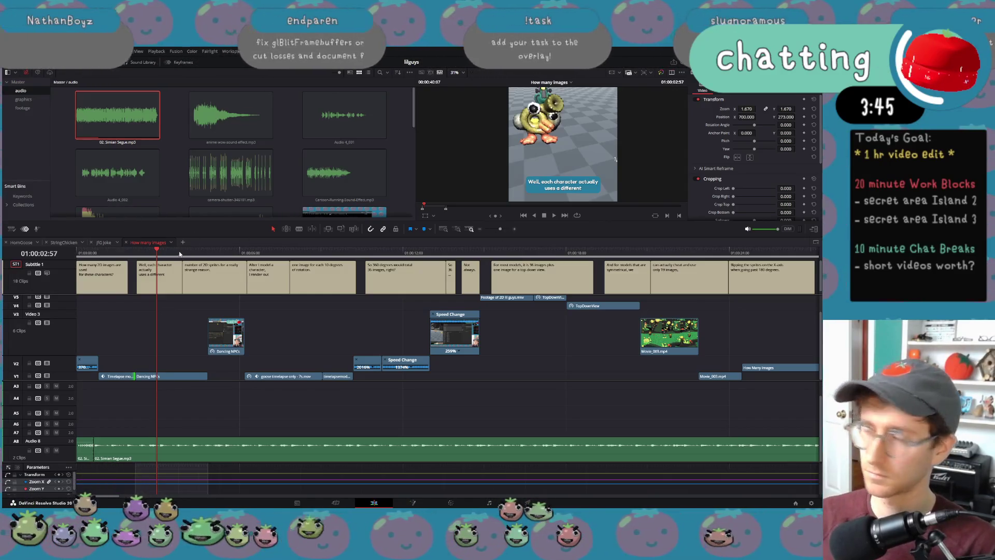
scroll(618, 261, right, 5)
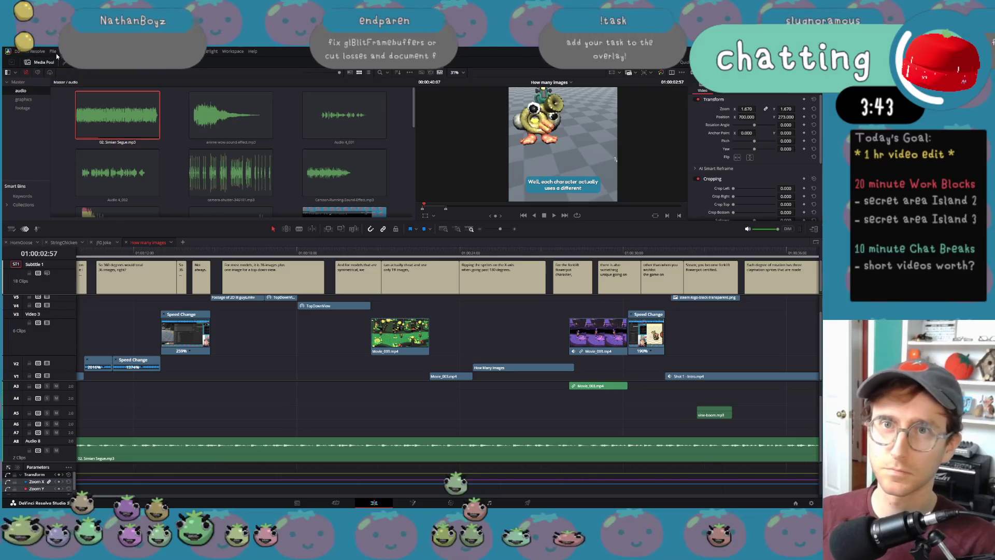
Step: Quick Export the edit as H.264 named 'How many images - v3' into the Jan 2026 videos folder
click(54, 52)
click(109, 202)
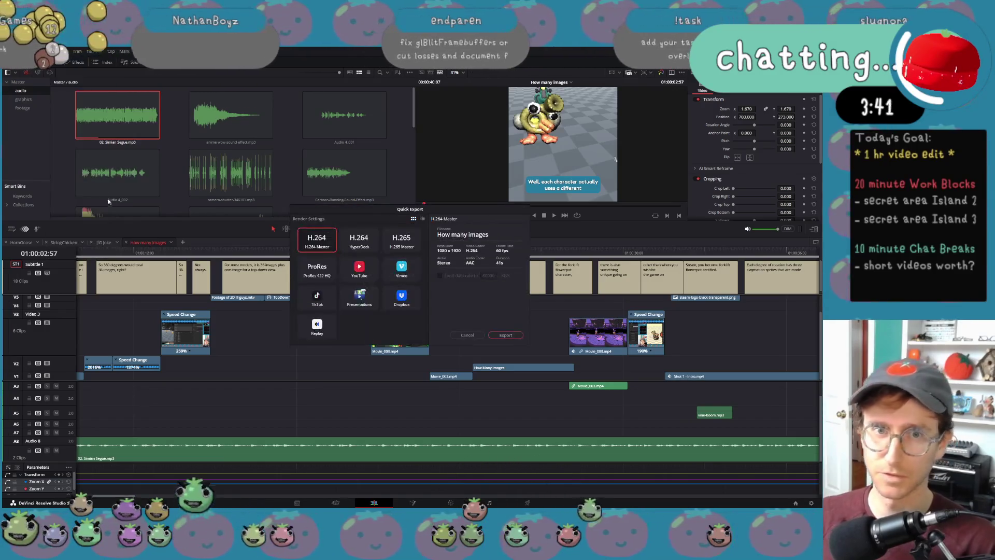
click(507, 336)
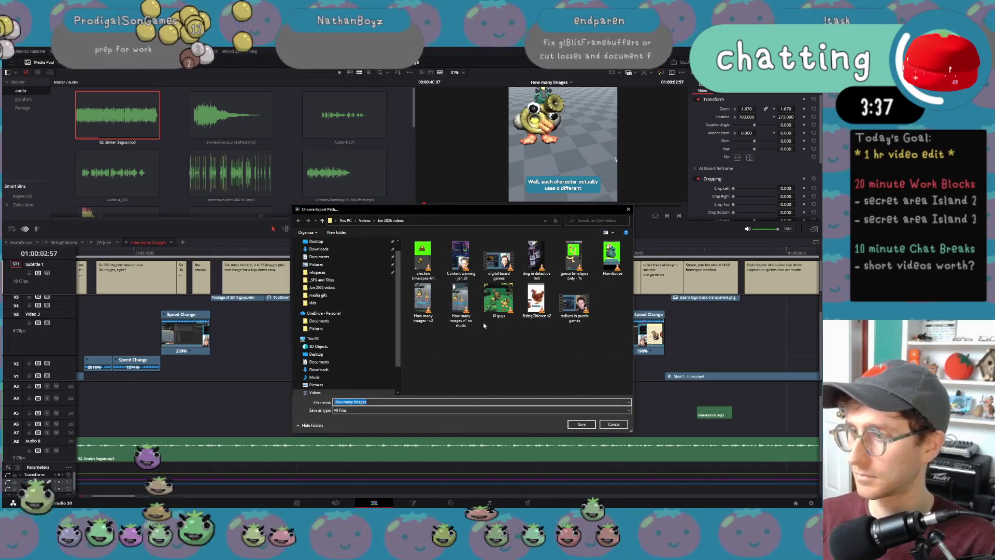
click(423, 303)
click(388, 403)
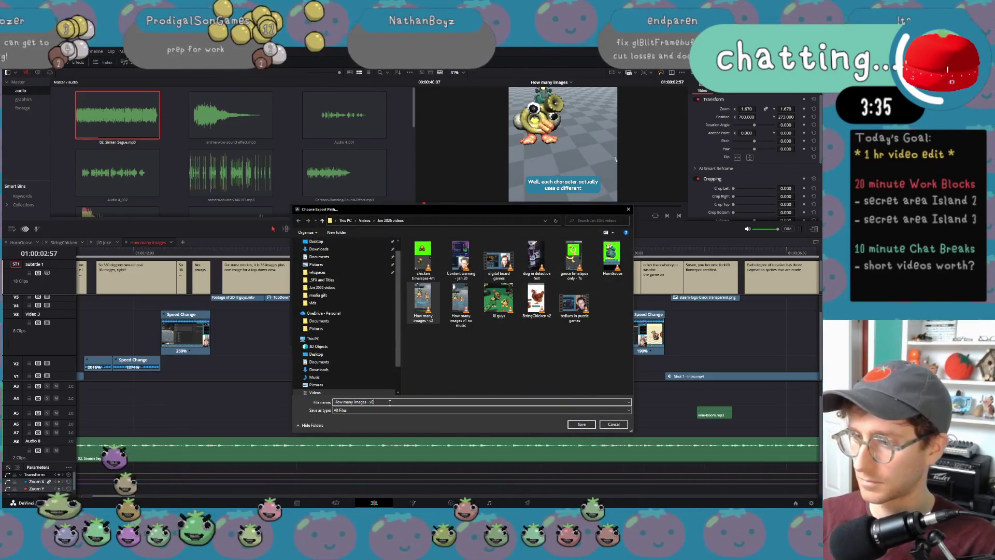
key(BackSpace)
text(3)
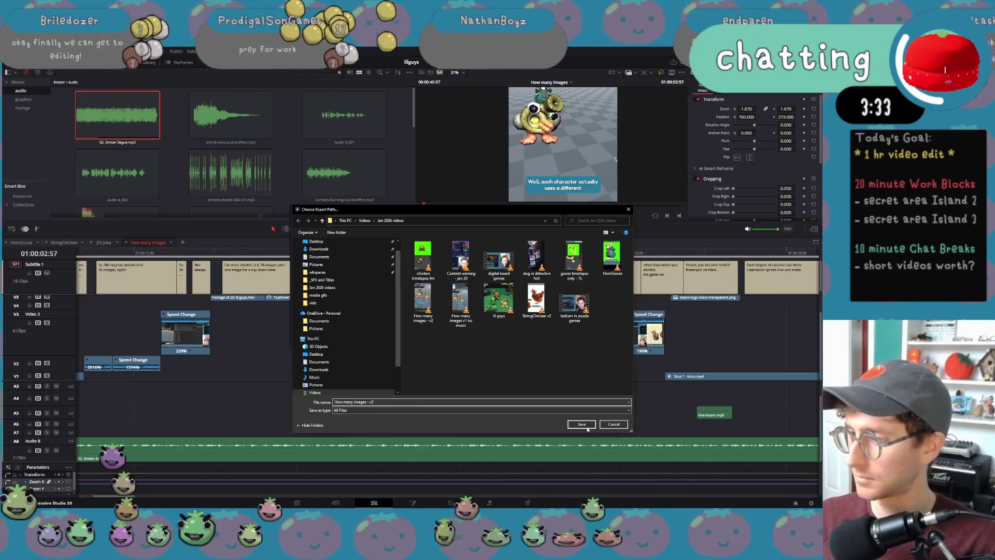
click(587, 427)
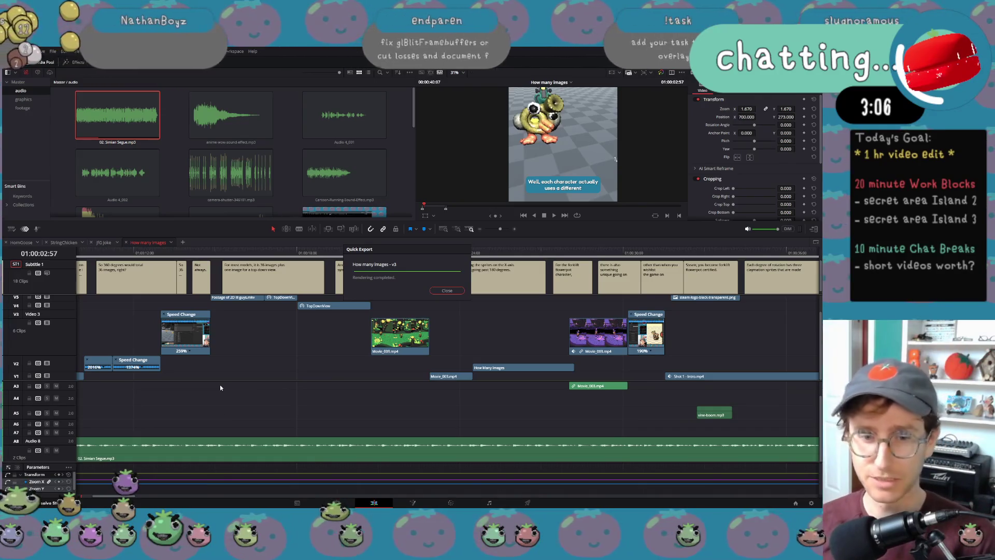
Step: Close the Quick Export notice once 'How many images - v3' finishes rendering
click(448, 291)
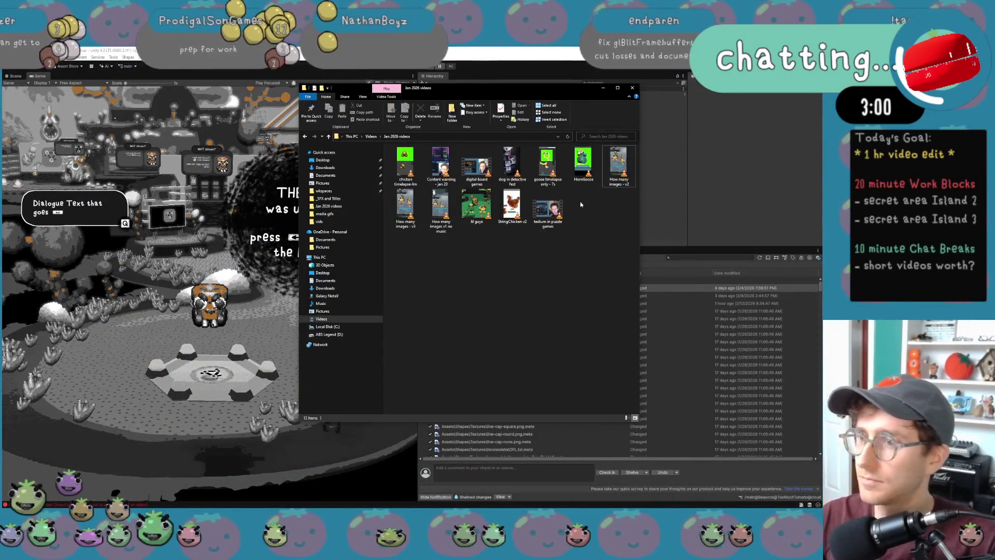
Step: Watch 'How many images - v3' in VLC, pause and skip to a later scene, then minimize the player
double_click(405, 207)
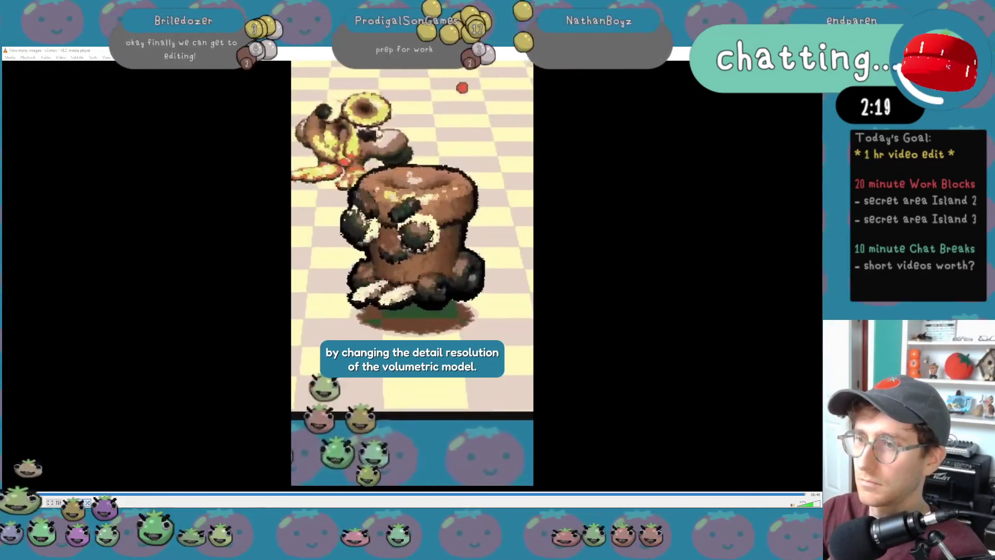
click(351, 339)
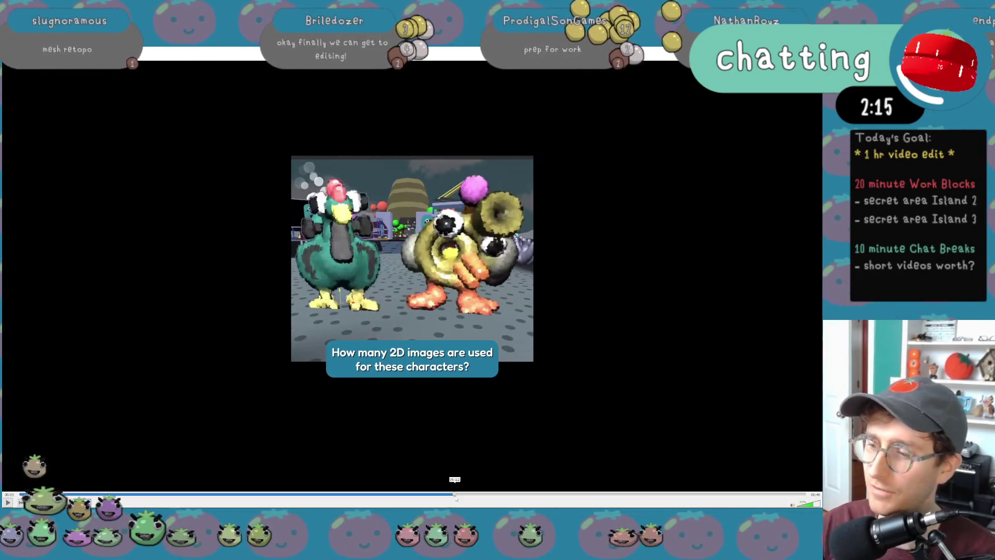
mouse_move(454, 495)
mouse_down()
mouse_move(427, 495)
mouse_move(682, 495)
mouse_up()
click(427, 509)
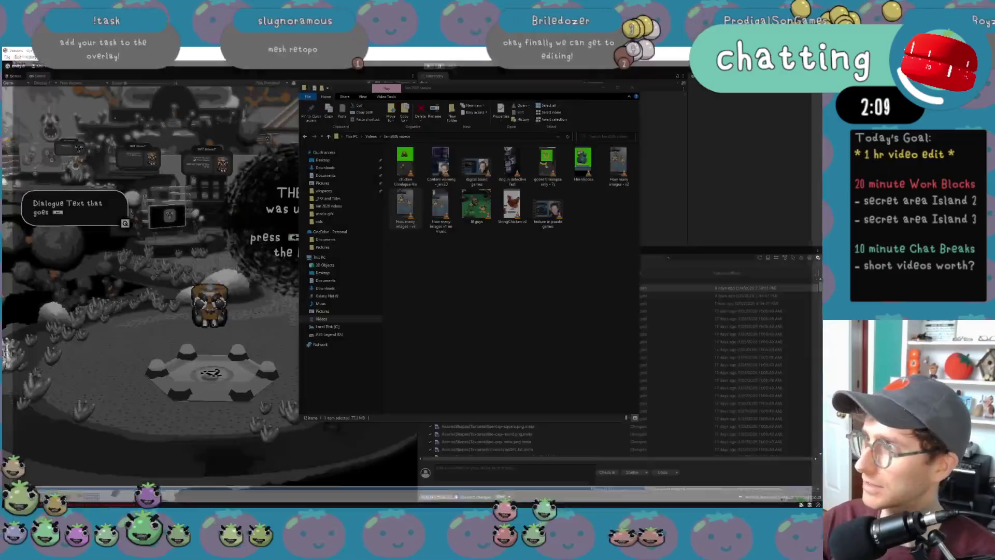
Step: Return from File Explorer to the 'How many images' timeline in DaVinci Resolve
click(529, 309)
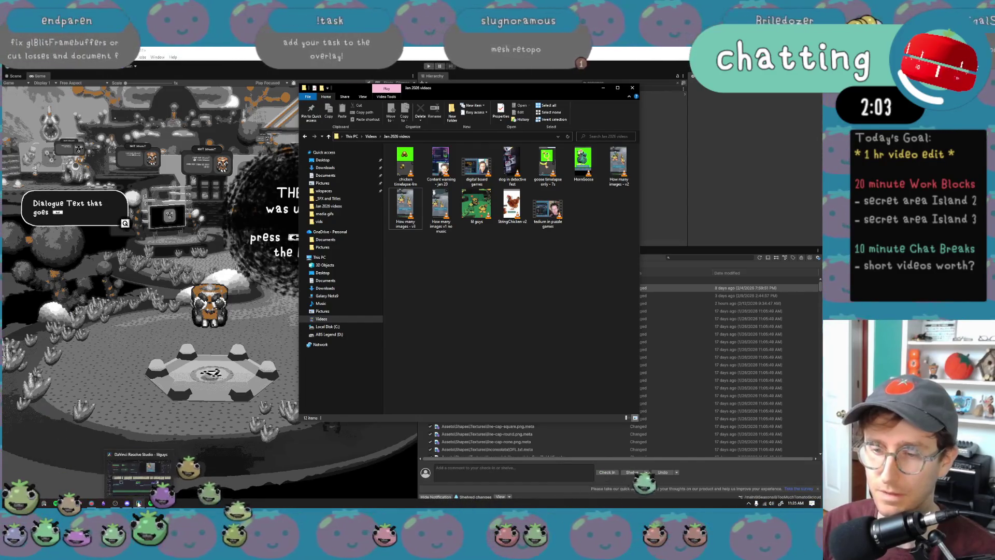
click(139, 503)
scroll(540, 280, right, 5)
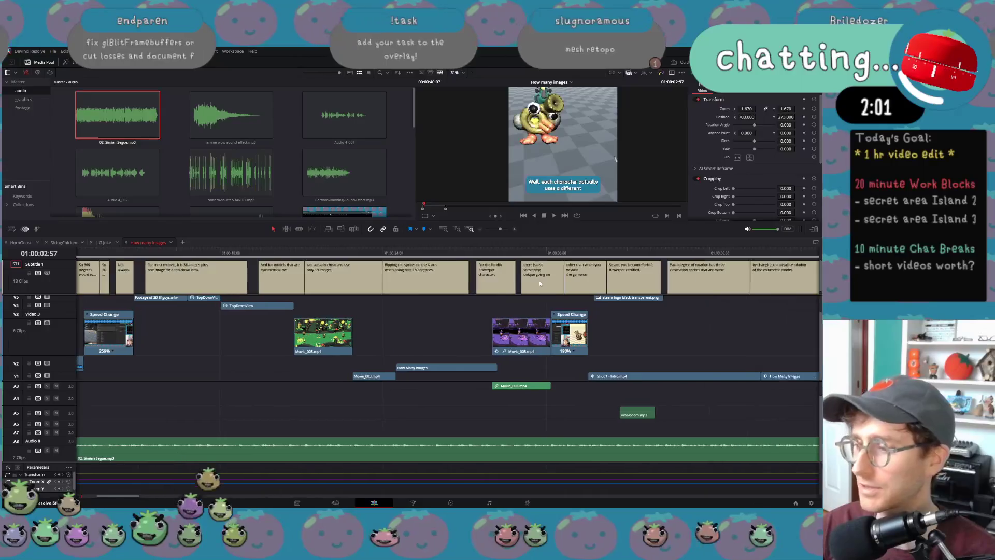
Step: Scrub to the forklift flowerpot and chicken shots, bringing the voiceover tracks back into view
scroll(471, 279, left, 4)
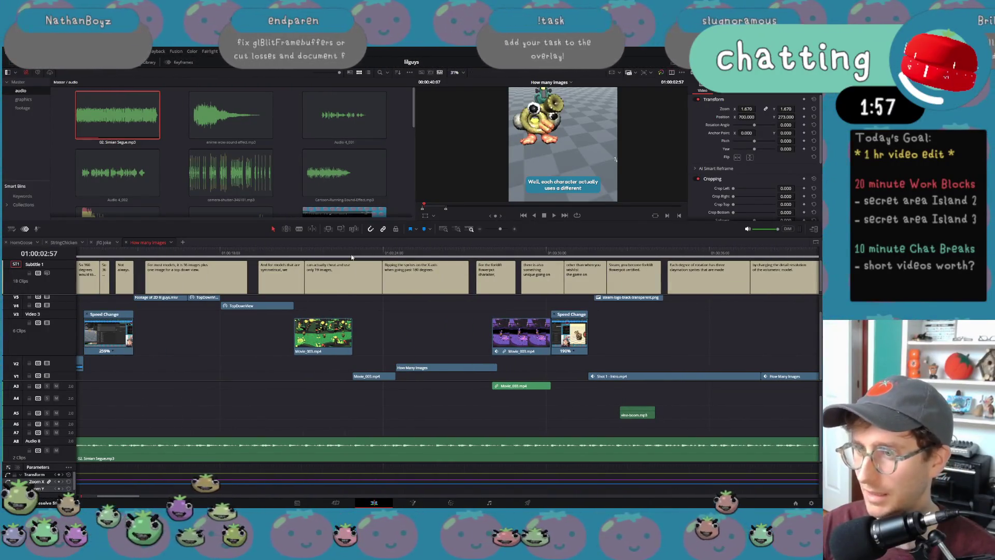
click(533, 253)
mouse_move(534, 254)
mouse_down()
mouse_move(165, 252)
mouse_move(370, 250)
mouse_up()
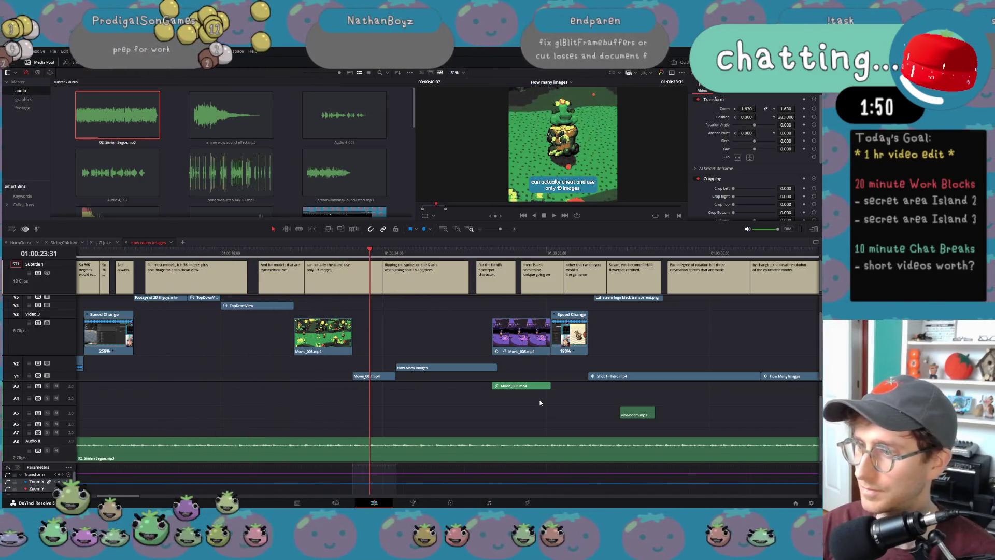
key(ctrl+z)
Step: Play back the 'something unique' section, then move ahead to the Steam certified shot
mouse_move(552, 257)
mouse_down()
mouse_move(578, 254)
mouse_move(547, 254)
mouse_up()
key(space)
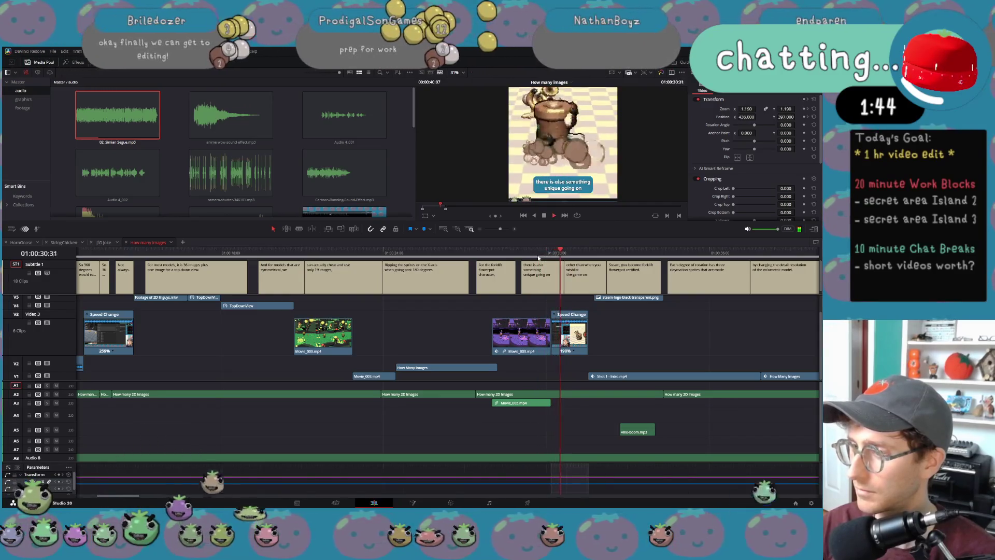
key(space)
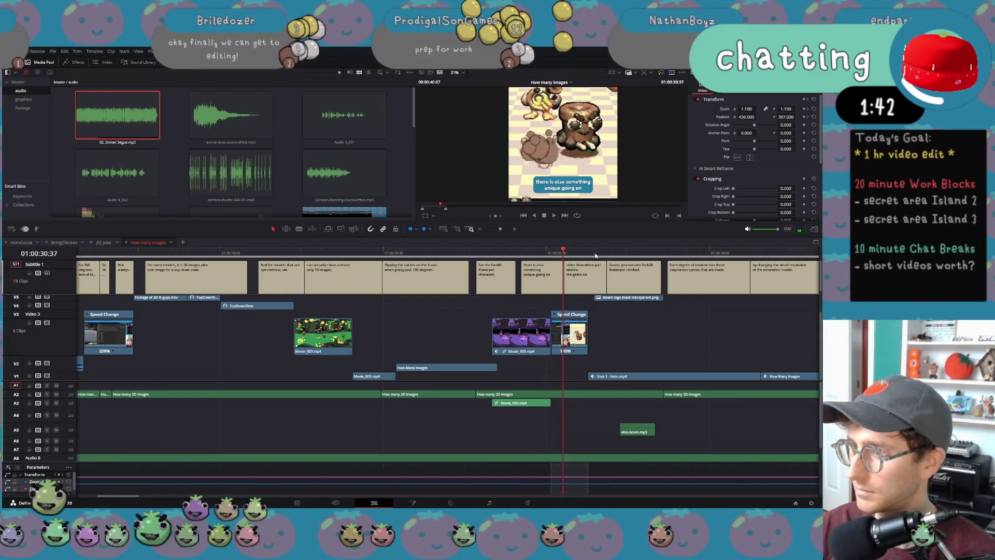
mouse_move(618, 258)
mouse_down()
mouse_move(700, 257)
mouse_move(582, 259)
mouse_move(564, 390)
mouse_move(574, 392)
mouse_move(562, 280)
mouse_up()
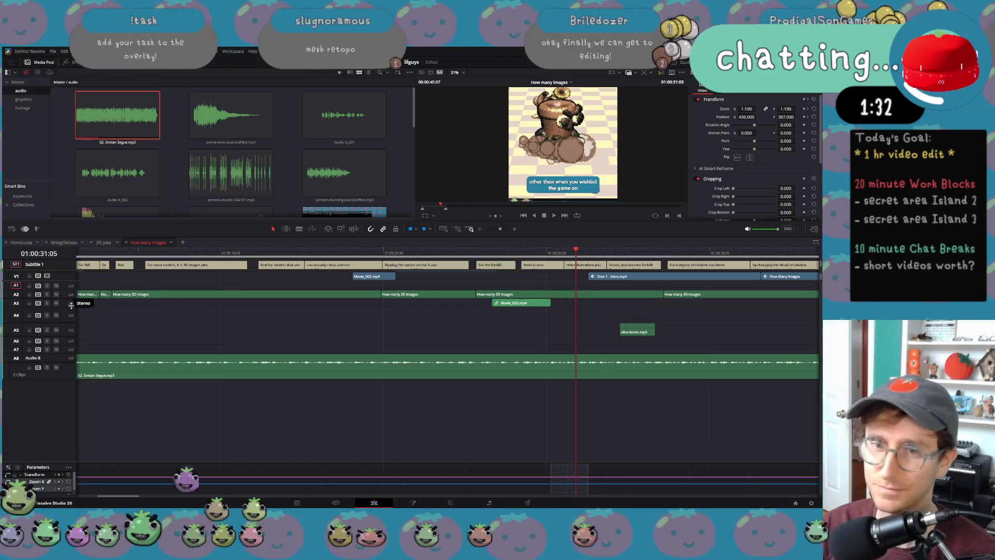
Step: Enlarge the A2 voiceover track to show its waveform, replay the 'something unique' line, then switch to Explorer
drag(66, 298, 67, 378)
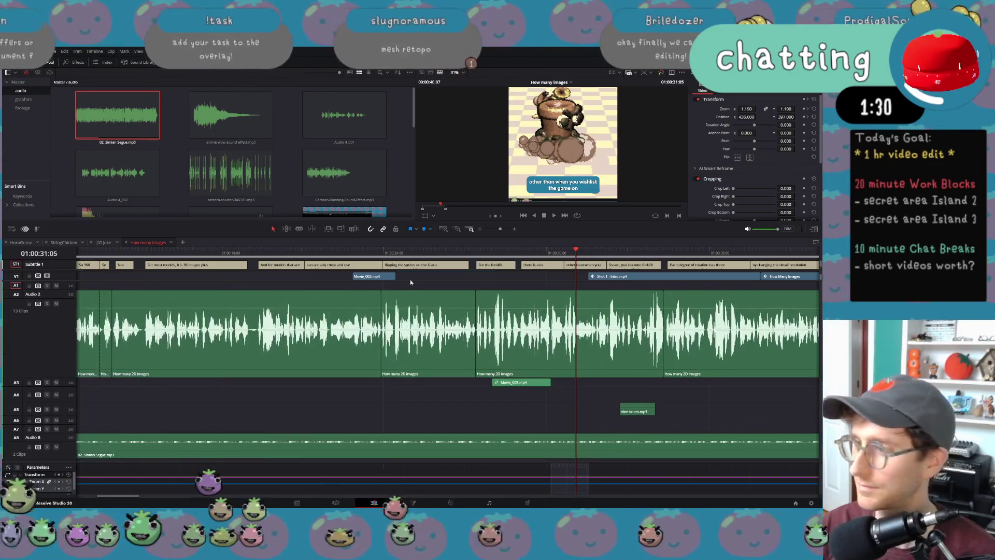
click(563, 253)
key(space)
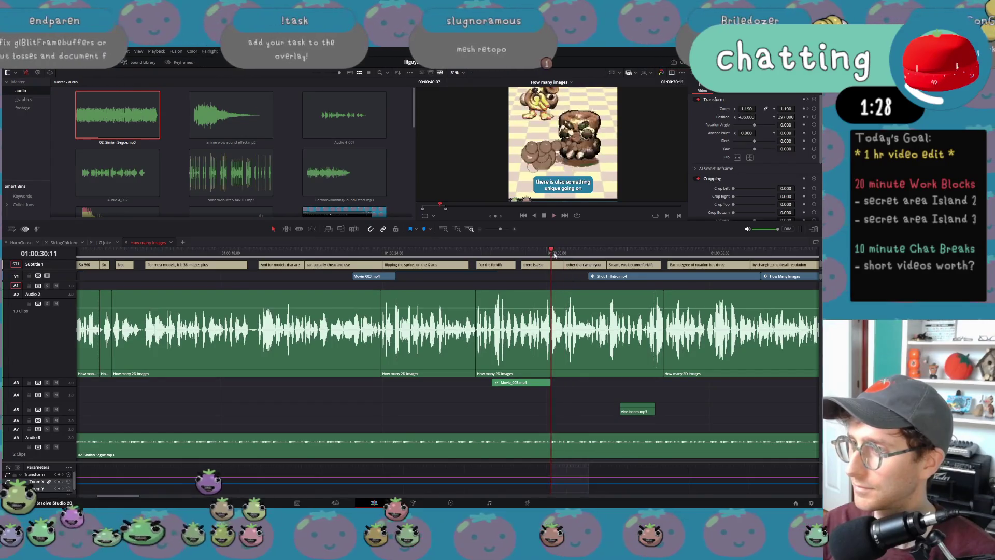
key(space)
click(551, 253)
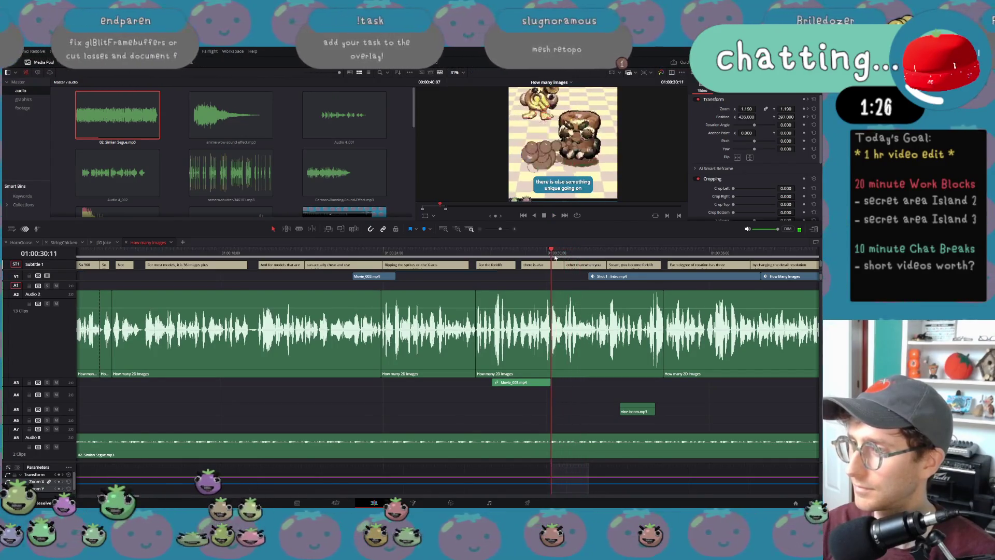
key(alt+Tab)
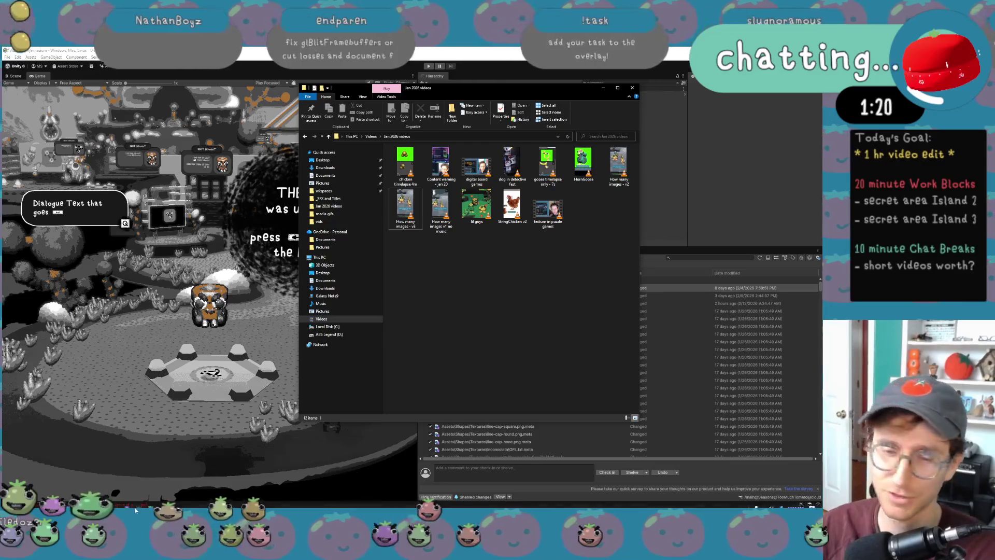
Step: Bring Chrome to the front and close the KHInsider search tab
mouse_move(120, 504)
mouse_move(80, 503)
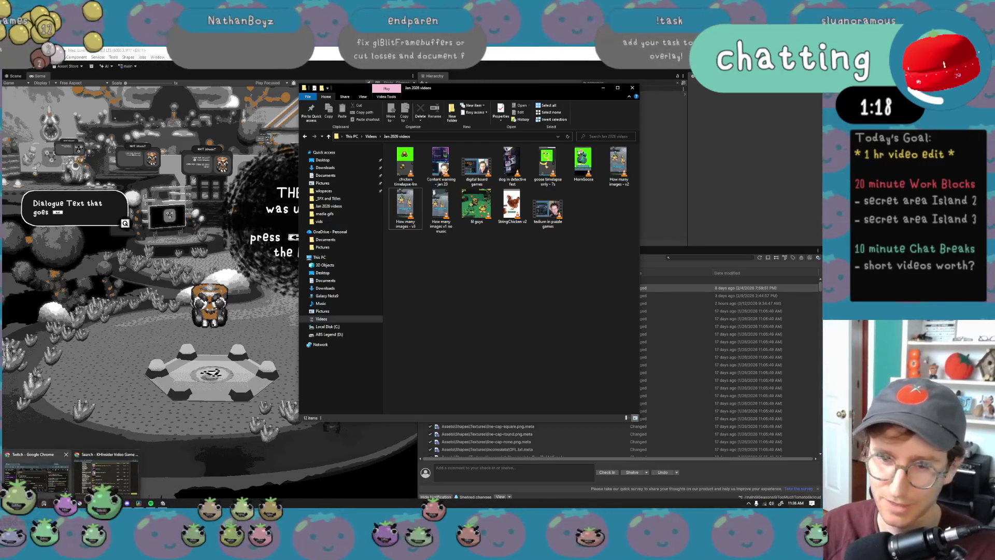
click(107, 469)
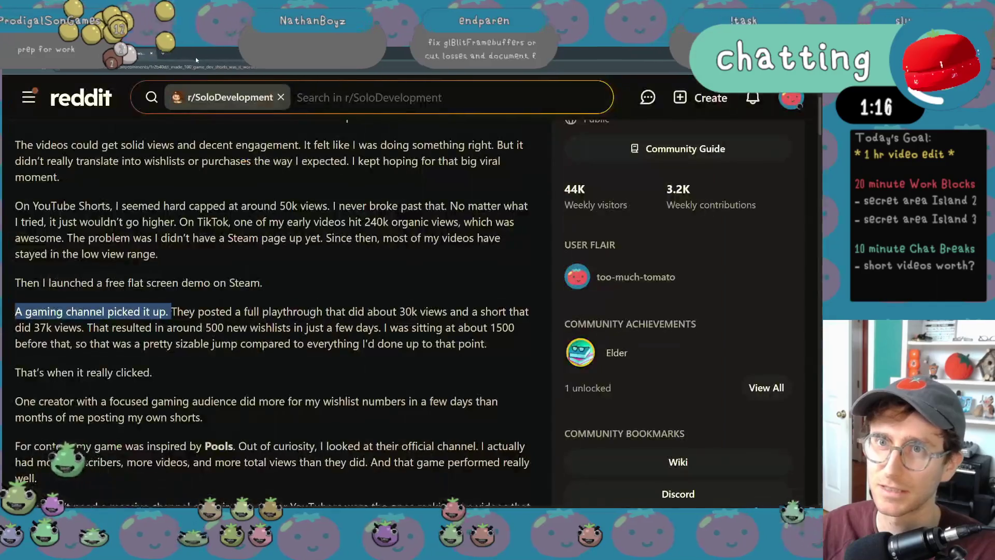
middle_click(170, 54)
Step: Load Buffer in a new tab, showing the All Channels queue with no posts scheduled
click(166, 54)
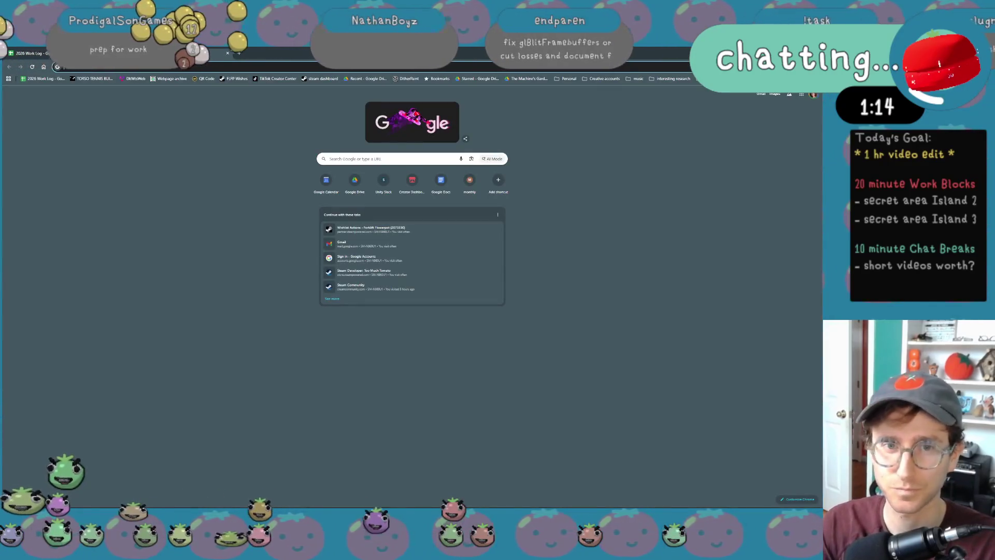
text(d)
key(BackSpace)
text(buffer.com)
key(Return)
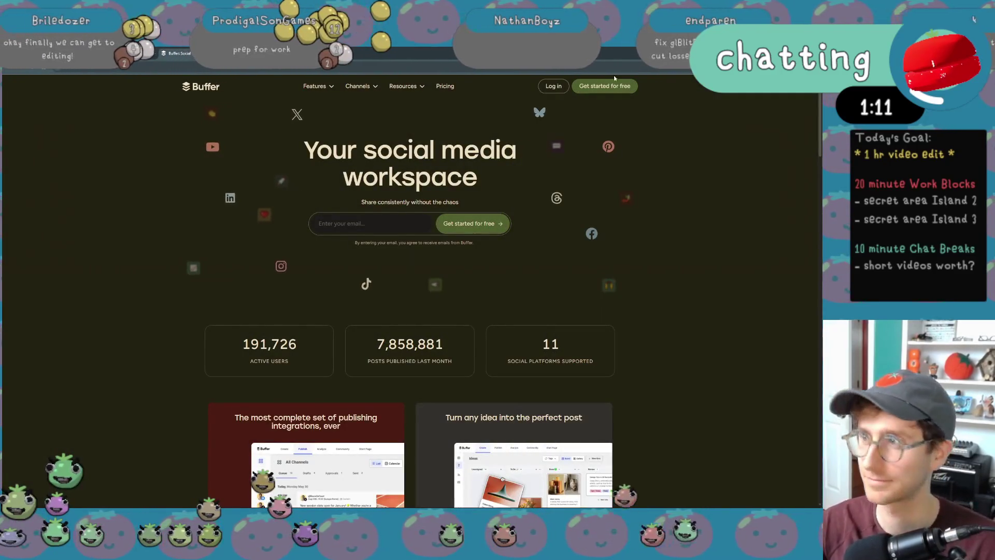
key(alt+Tab)
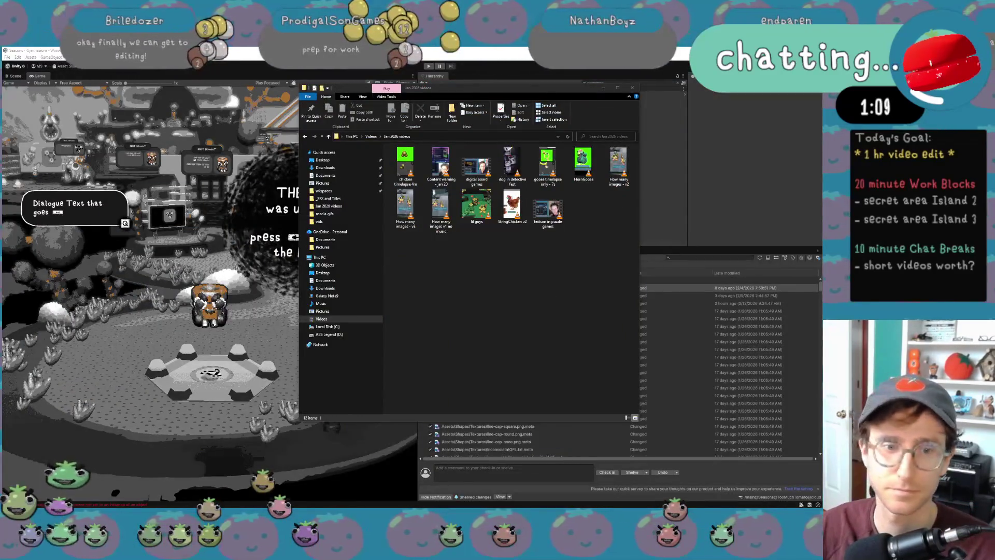
key(alt+Tab)
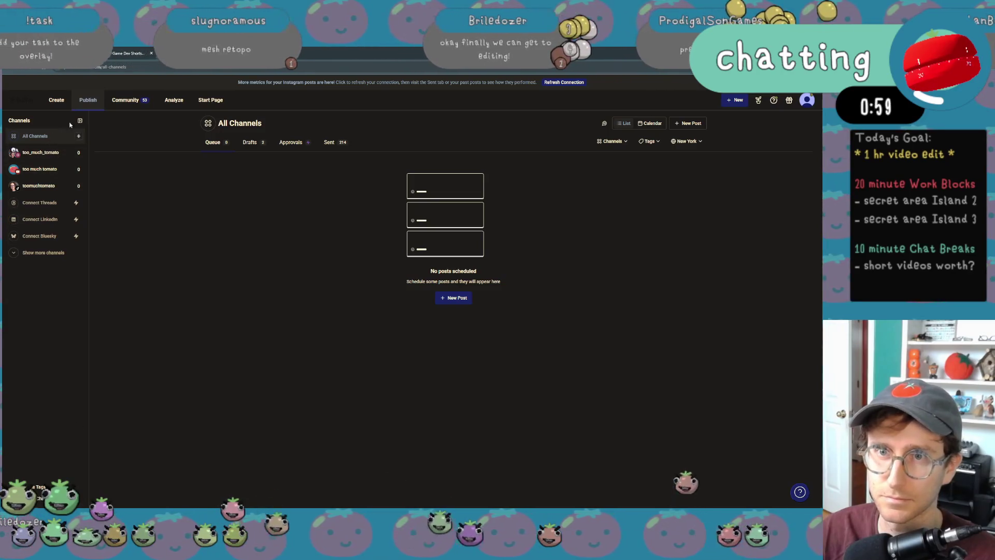
Step: Start a new Buffer post, drag in the exported short, then remove it and return to Resolve
click(79, 136)
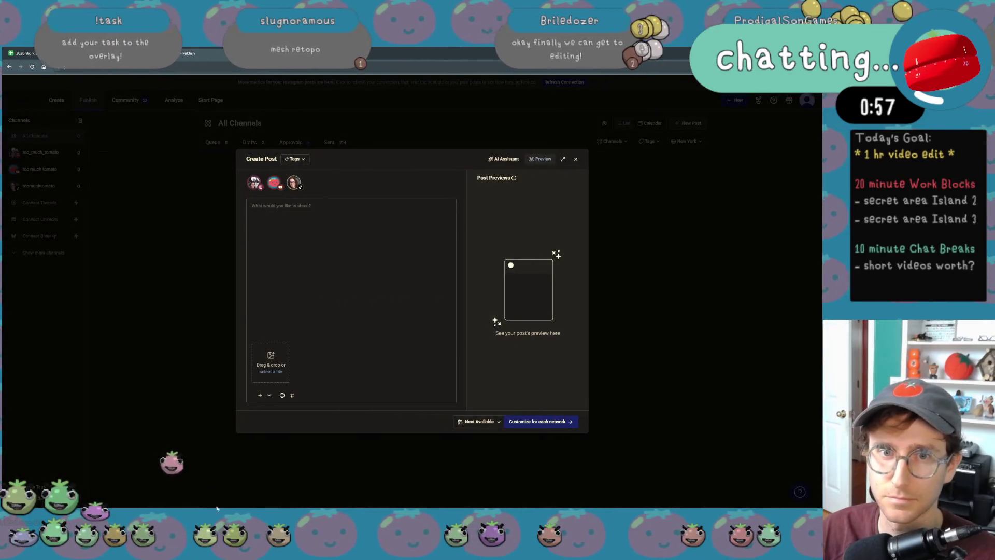
key(alt+Tab)
mouse_move(406, 207)
mouse_down()
mouse_move(288, 317)
mouse_move(304, 316)
mouse_up()
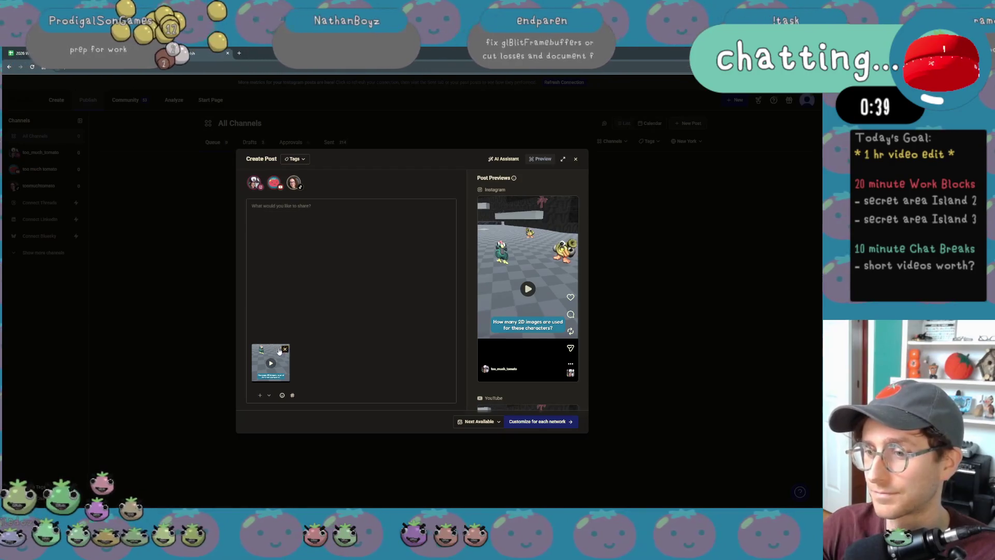
click(284, 349)
key(alt+Tab)
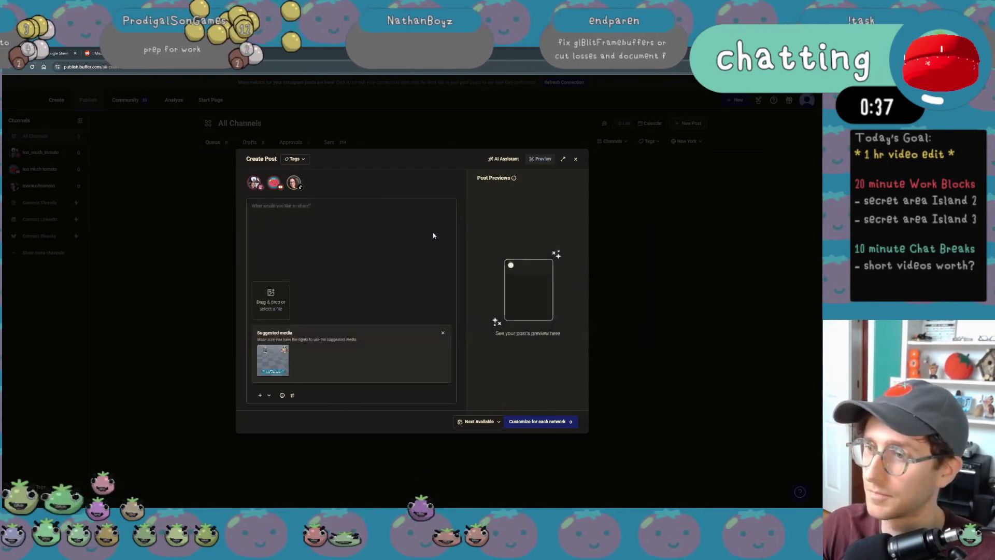
key(Up)
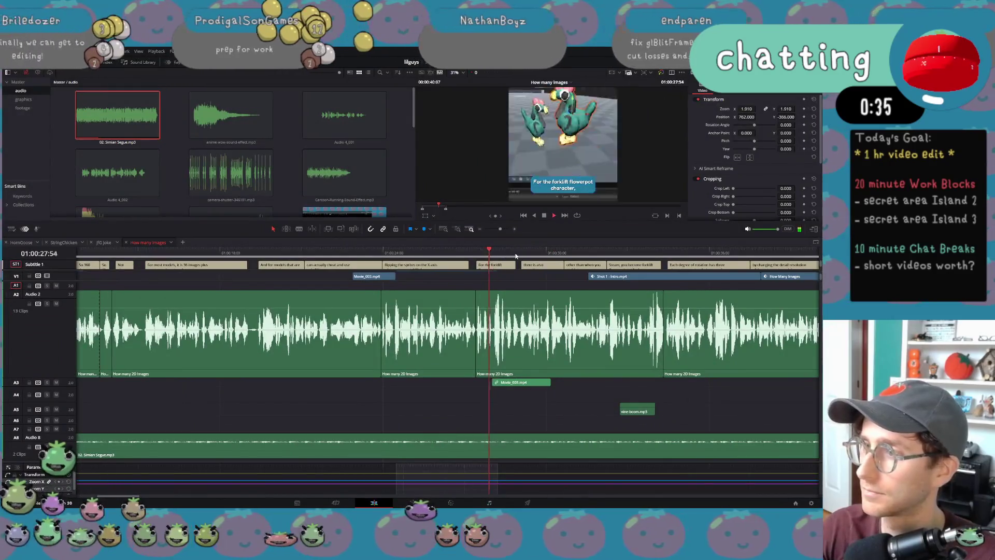
Step: Split the voiceover twice near 31 seconds and delete the short slice between the cuts
key(space)
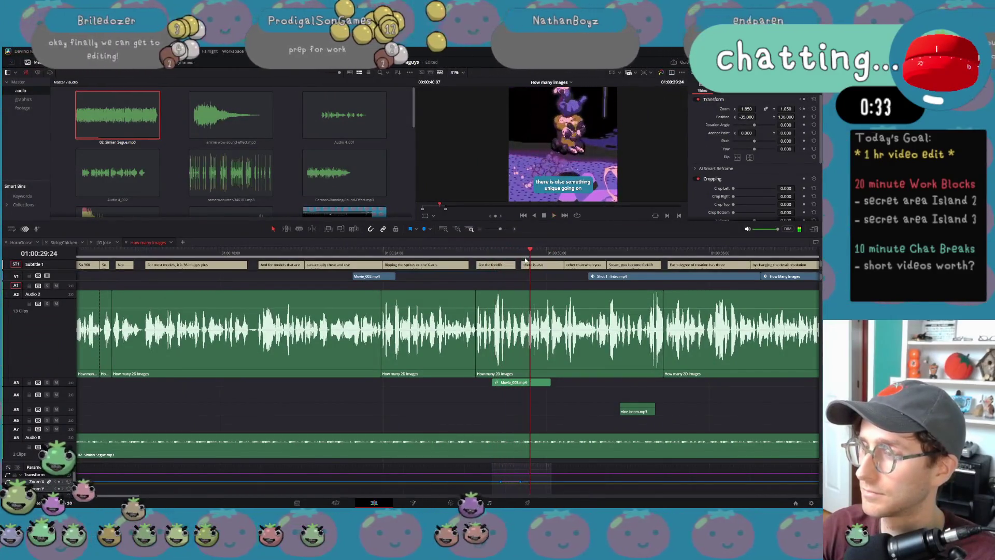
click(565, 252)
drag(564, 252, 562, 249)
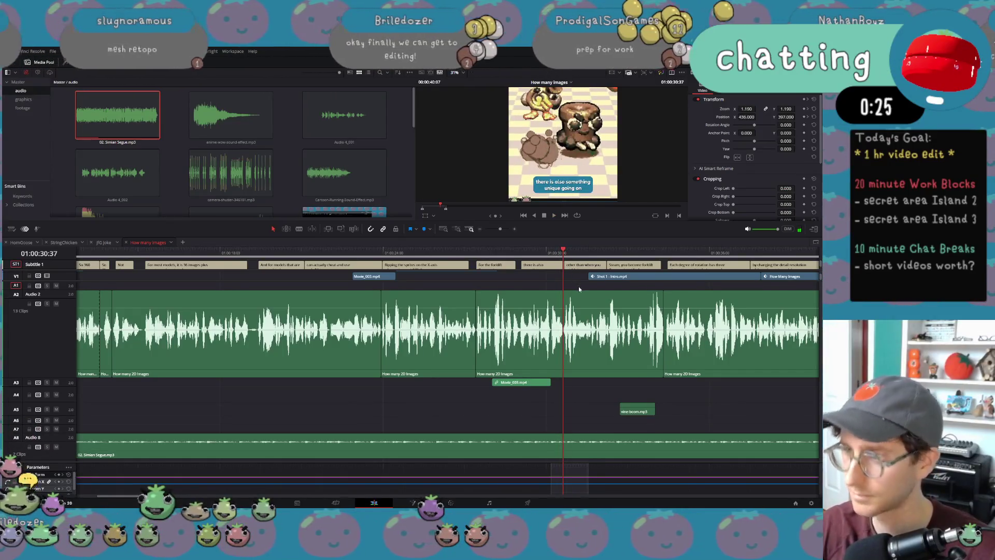
key(ctrl+b)
key(space)
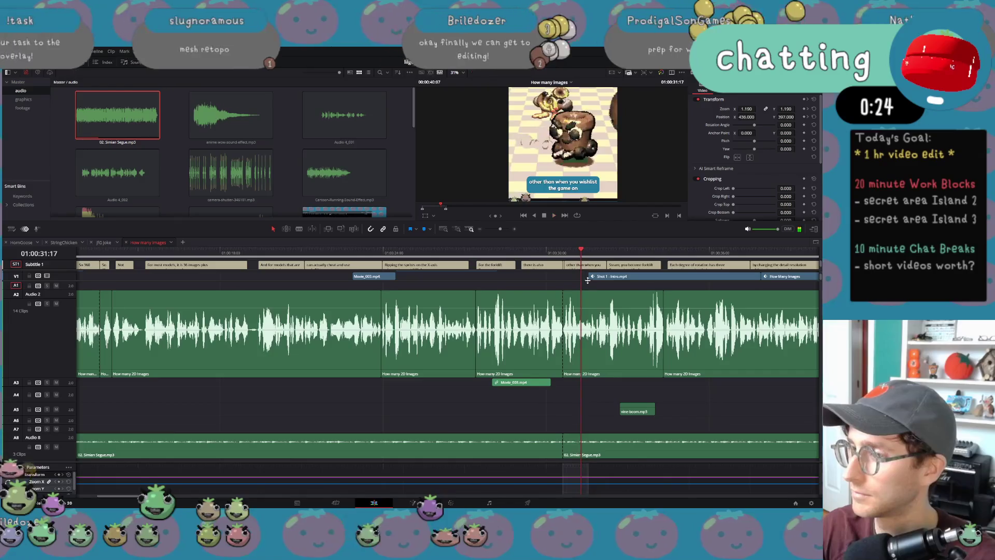
drag(581, 252, 578, 252)
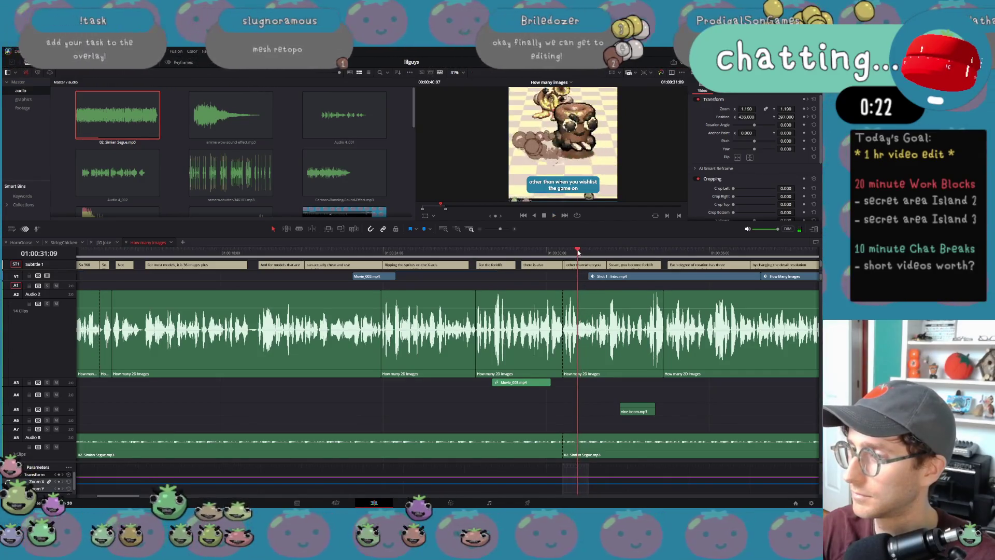
key(ctrl+b)
click(570, 331)
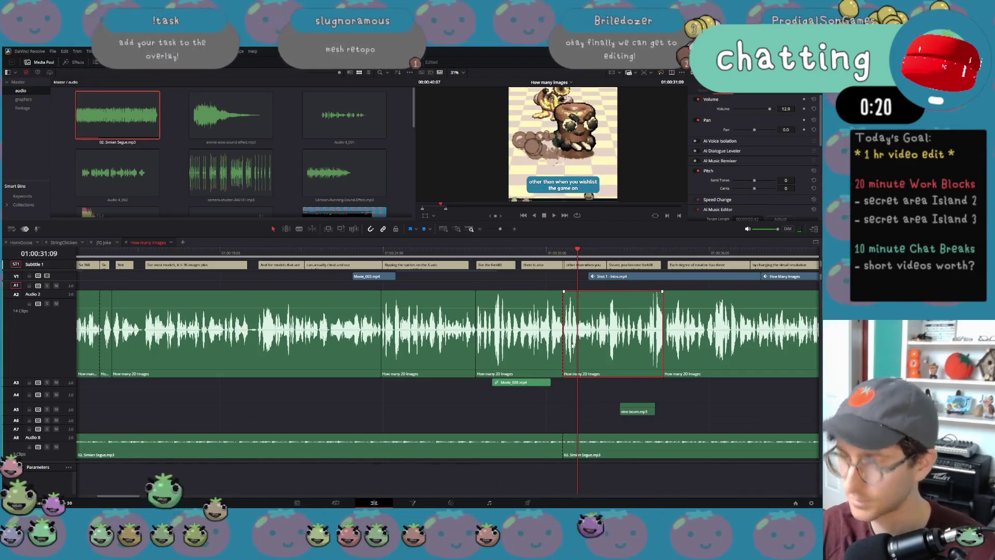
key(Delete)
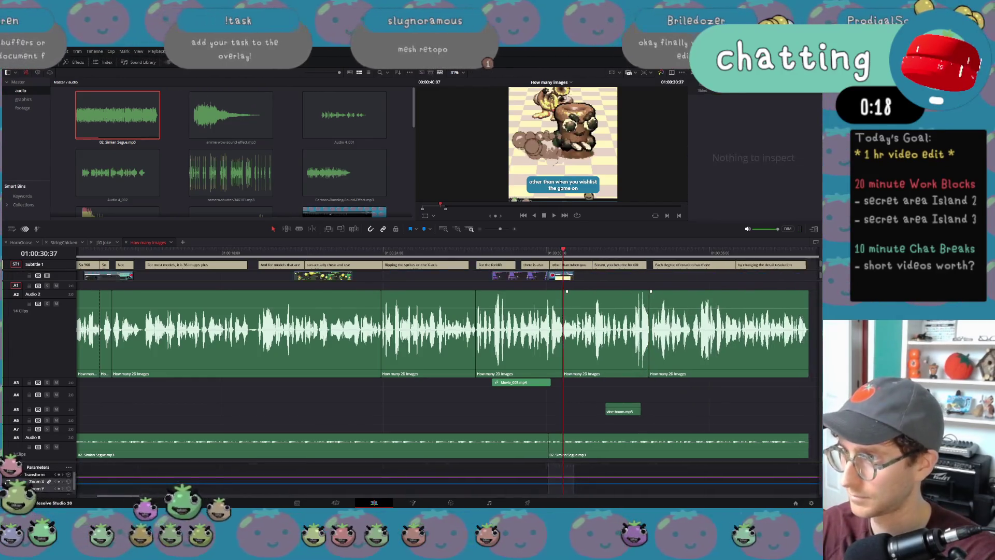
click(566, 273)
key(space)
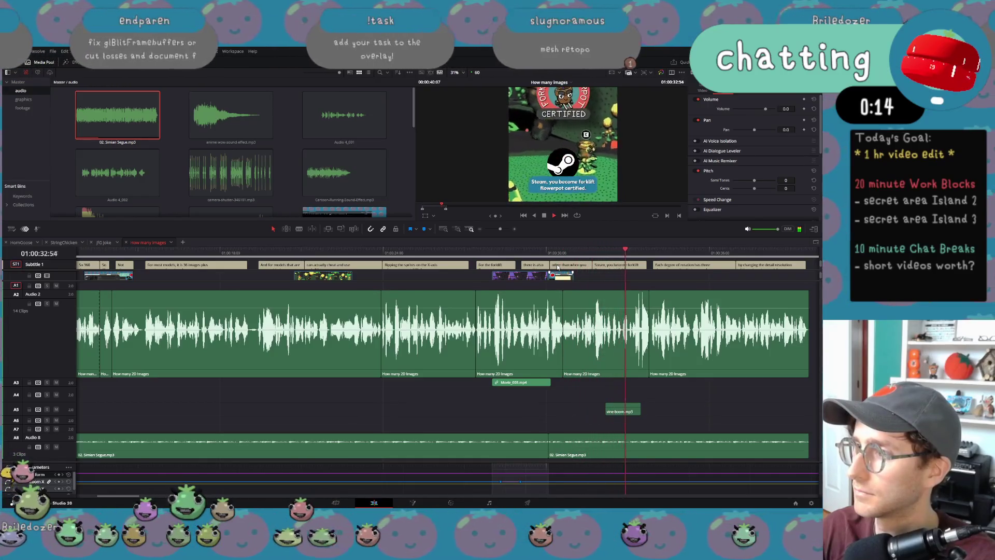
Step: Delete the second Simian Segue music clip and extend the first to the voiceover's end
click(551, 254)
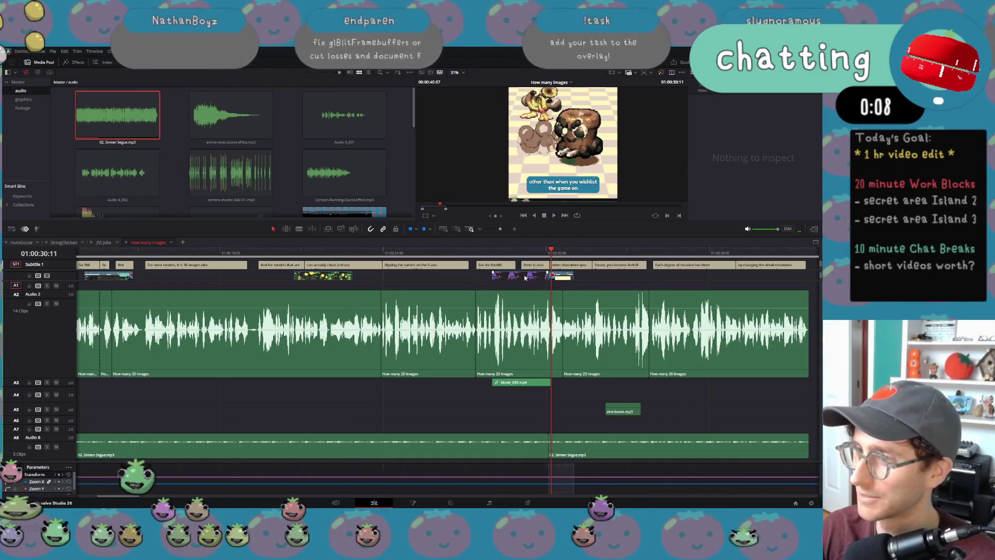
click(617, 456)
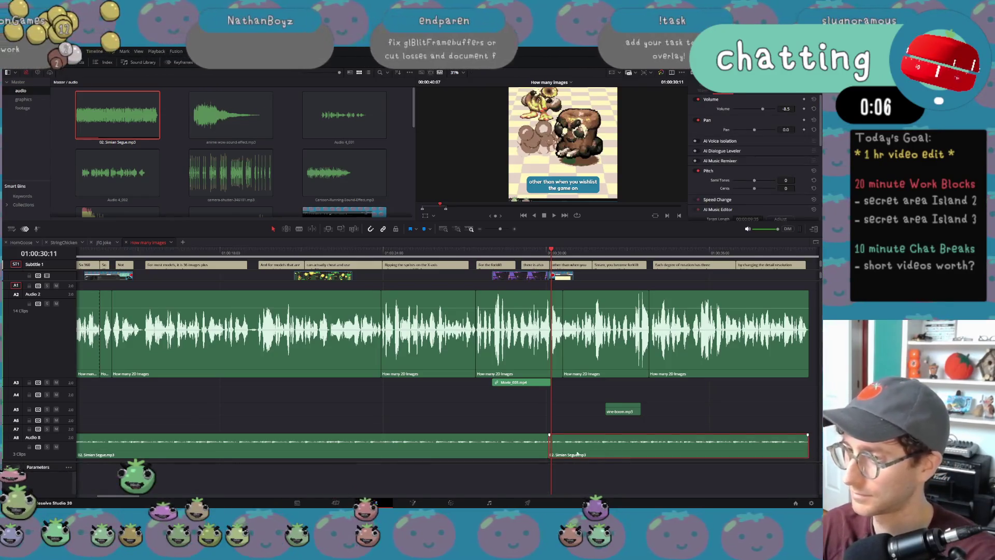
key(Delete)
mouse_move(549, 446)
mouse_down()
mouse_move(718, 443)
mouse_move(421, 440)
mouse_up()
Step: Play back the short's ending from the forklift part onward
click(422, 253)
right_click(422, 251)
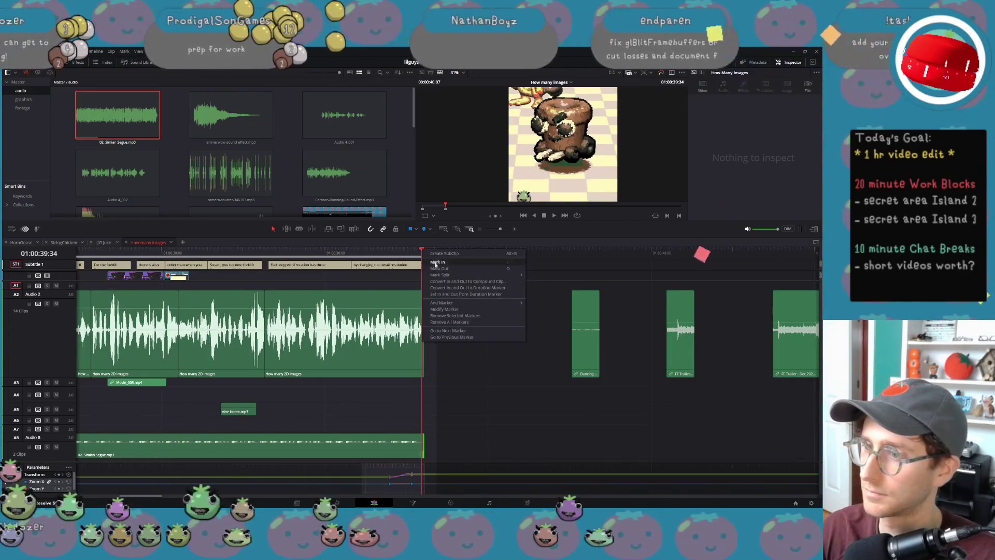
key(Escape)
scroll(290, 292, left, 3)
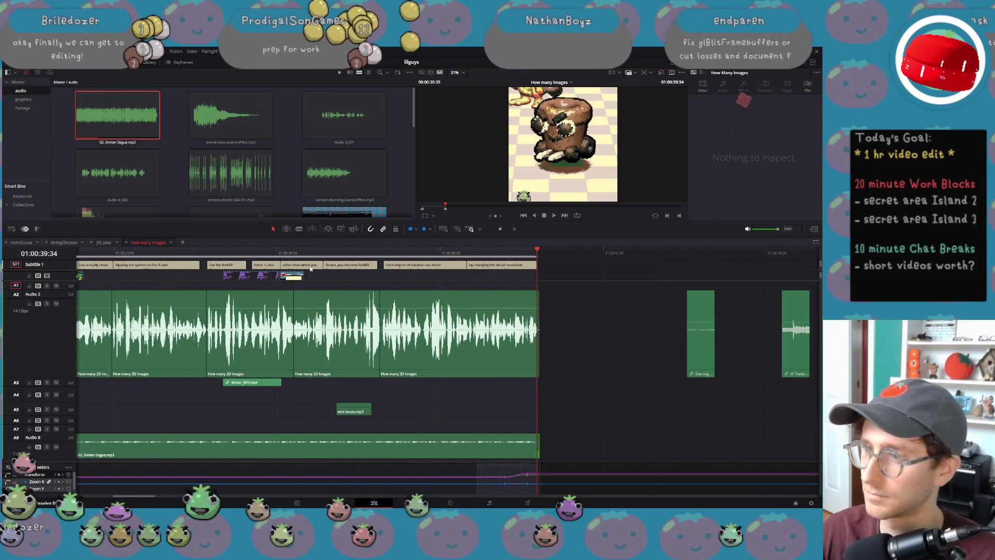
click(223, 254)
key(space)
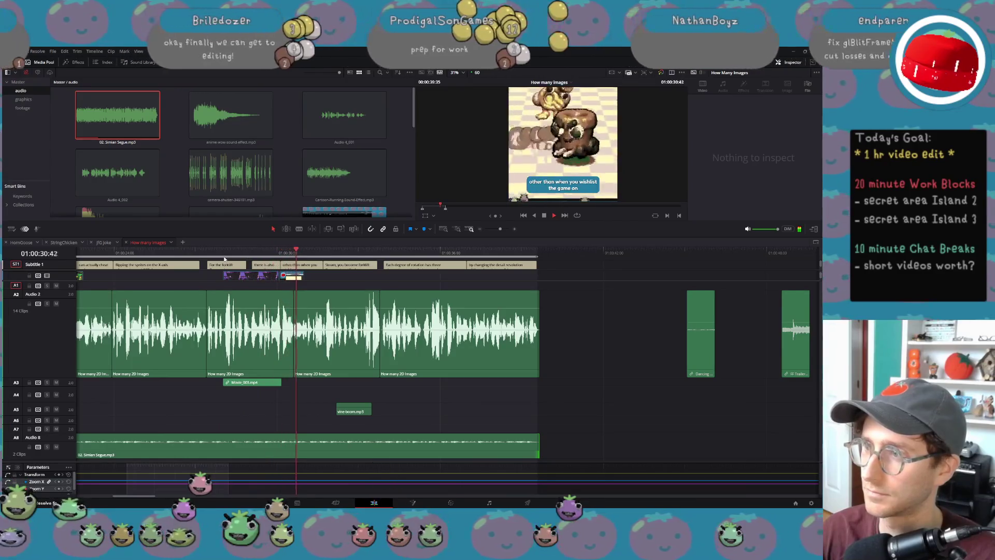
key(space)
Step: Delete 'other than' from the subtitle caption in the Inspector, then replay to check it
click(300, 265)
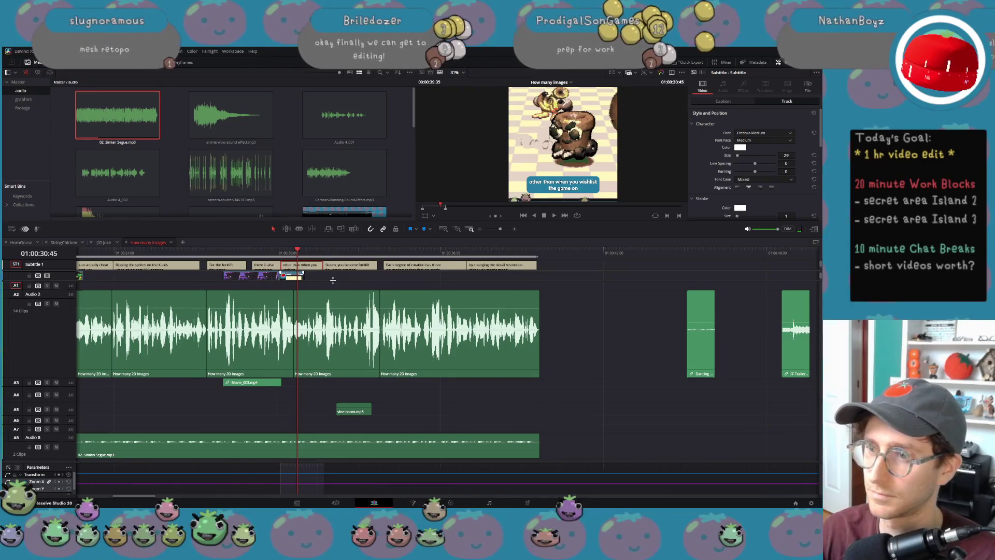
drag(333, 280, 325, 301)
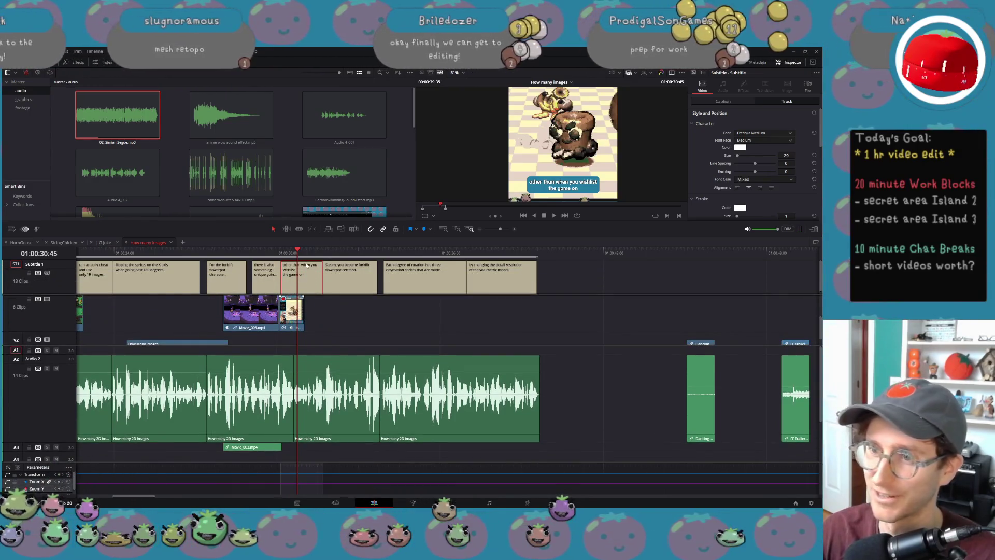
click(740, 100)
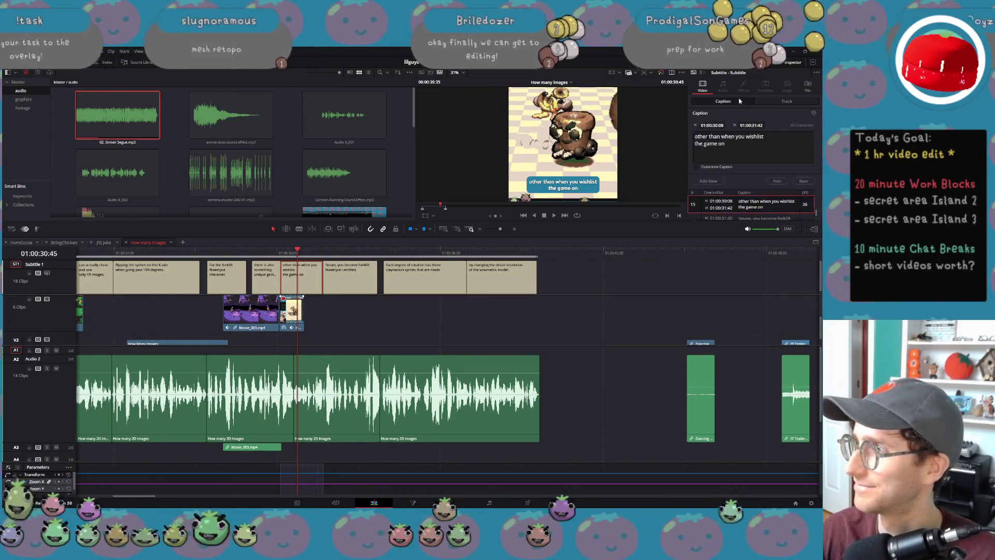
click(723, 138)
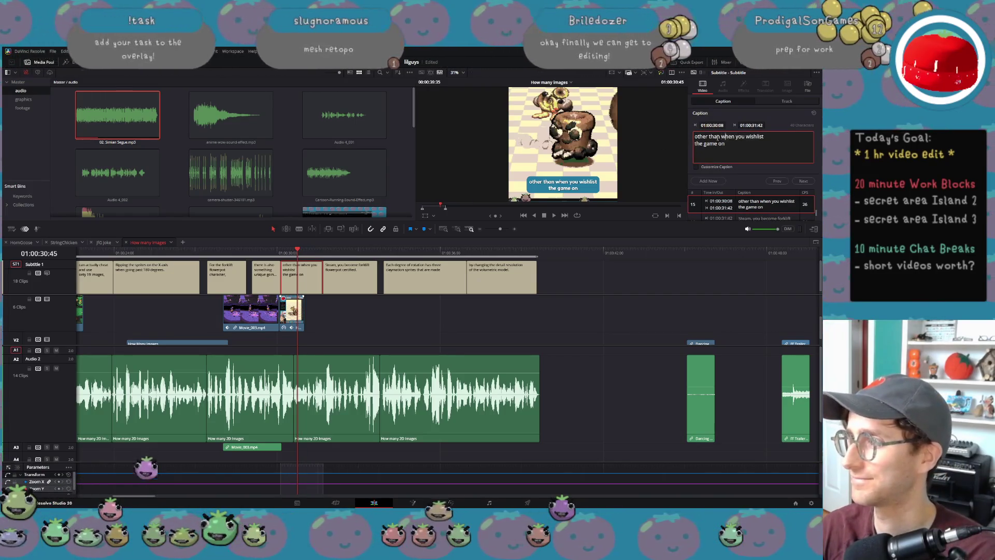
key(shift+Home)
key(BackSpace)
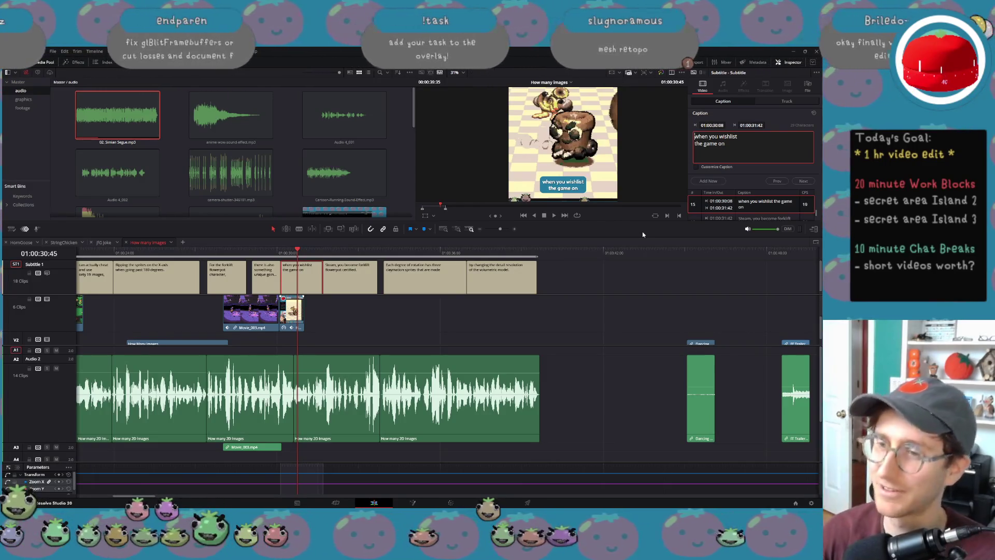
mouse_move(291, 259)
mouse_down()
mouse_move(238, 252)
mouse_move(321, 257)
mouse_move(252, 254)
mouse_up()
key(space)
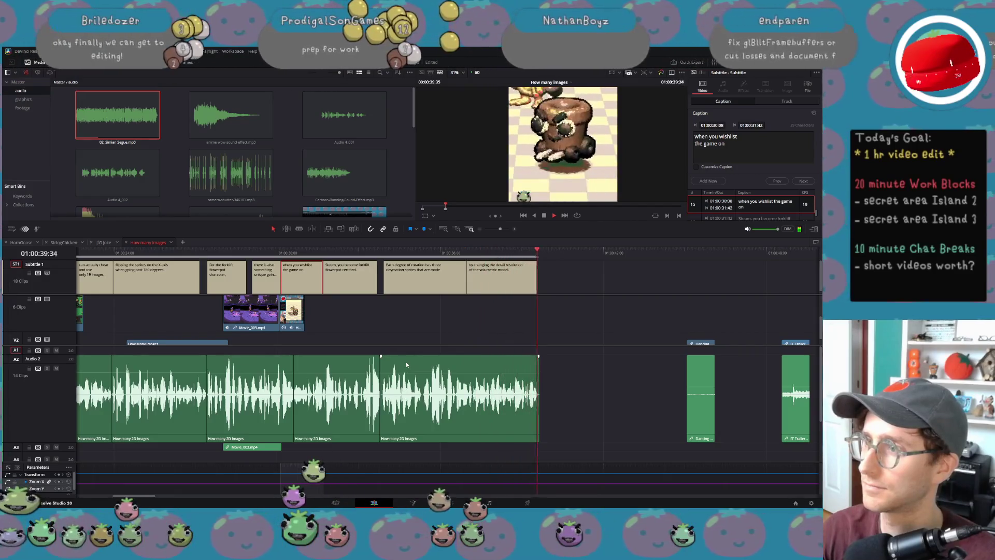
Step: Quick Export the short as H.264 Master, saved as 'How many images - v4' in Jan 2026 videos
key(space)
click(537, 253)
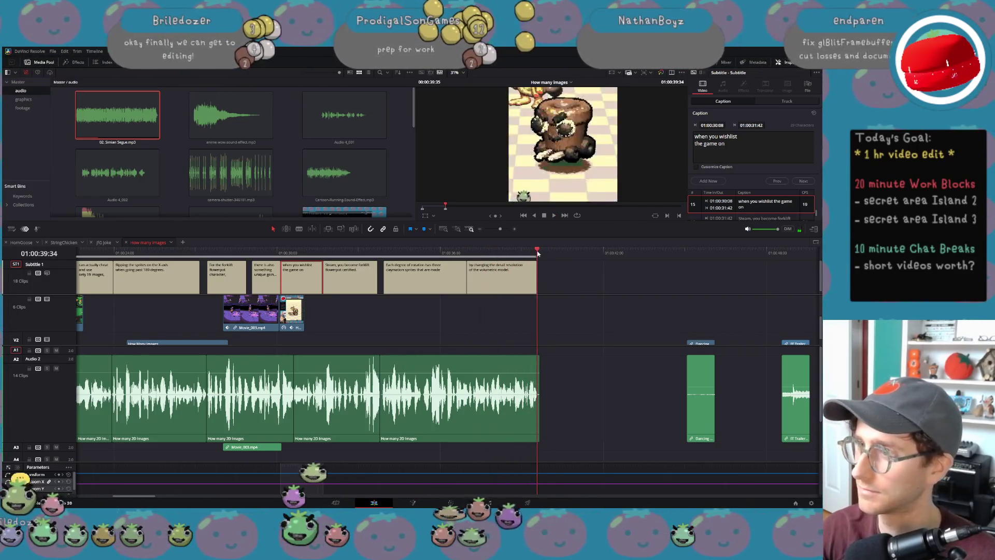
click(53, 51)
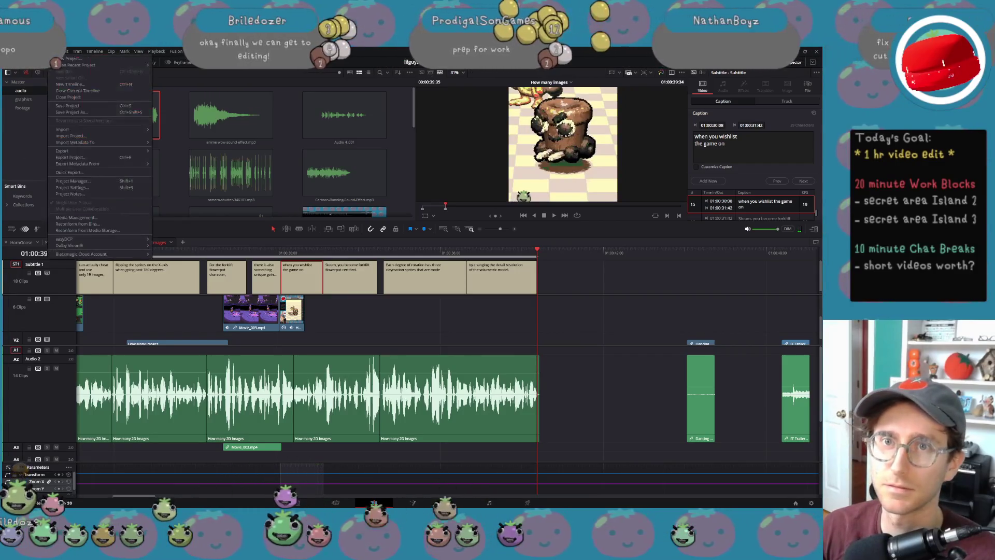
click(80, 171)
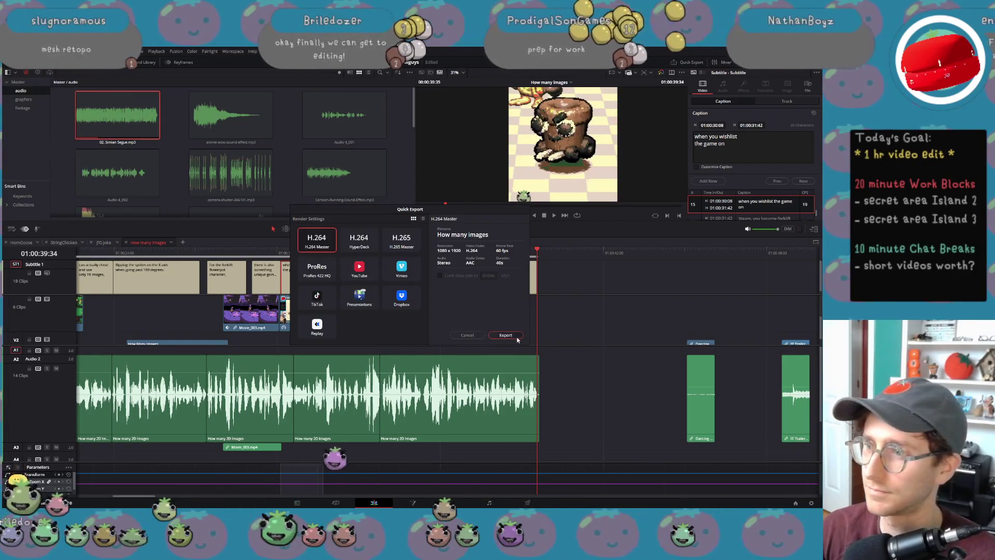
click(517, 340)
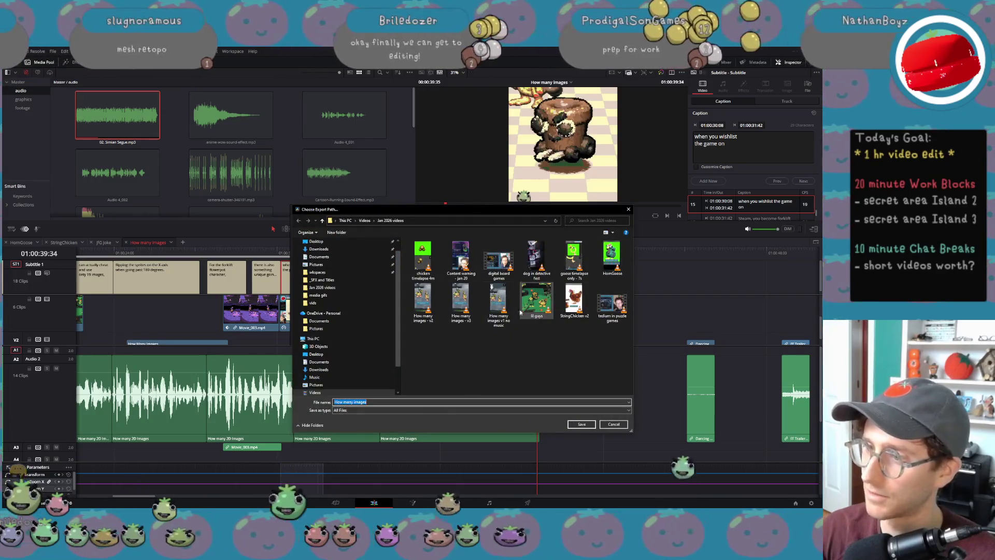
click(472, 317)
click(386, 402)
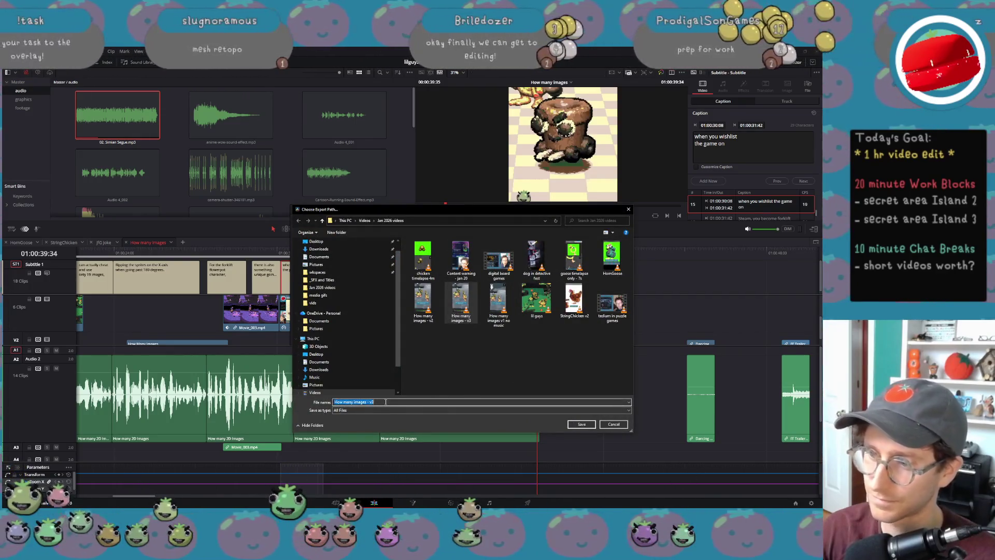
key(BackSpace)
text(4)
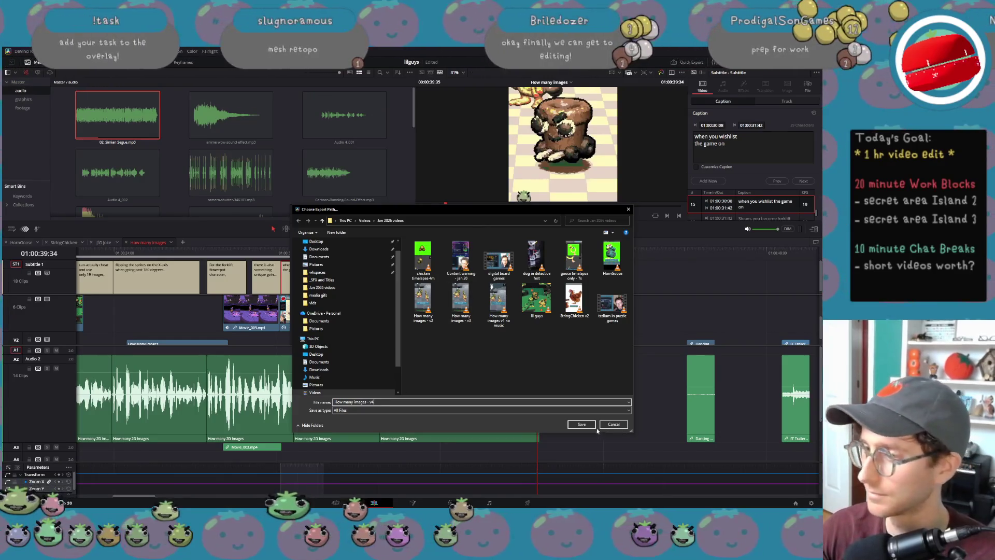
click(591, 425)
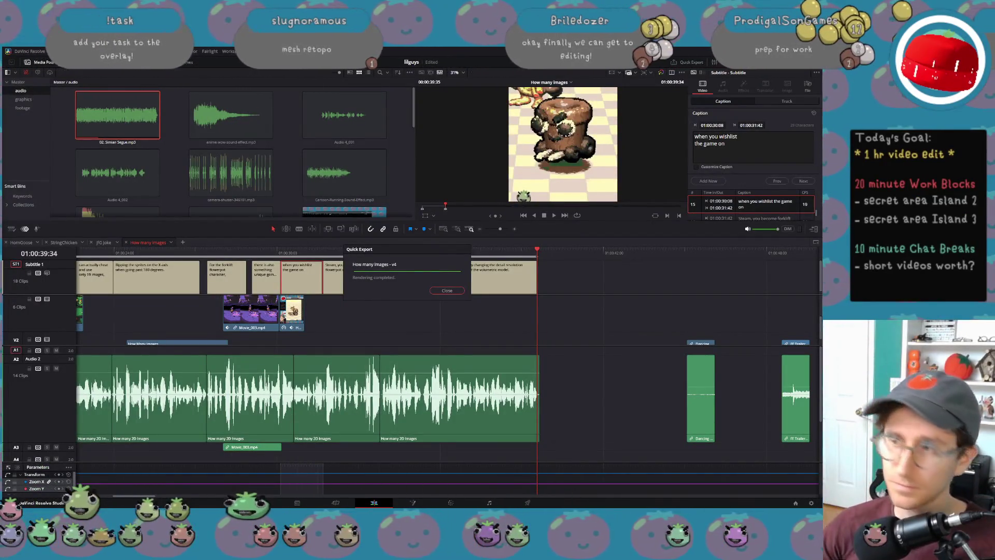
Step: Dismiss the 'How many images - v4' render-complete notice, deselect the clip, and restore the Resolve window
click(447, 290)
click(580, 301)
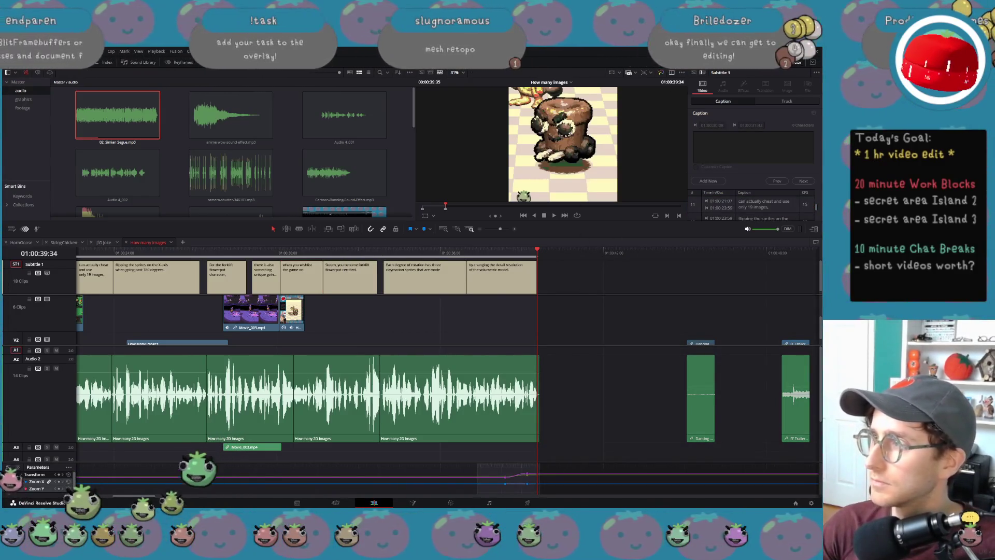
key(super+Down)
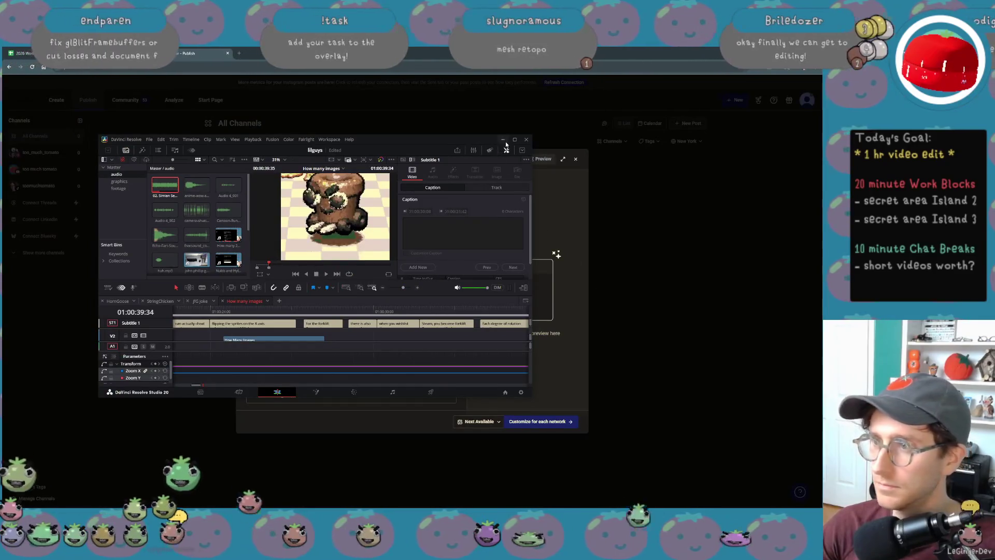
Step: Minimize Resolve, dismiss Buffer's suggested media panel, and drag the exported short into the post composer
key(super+Down)
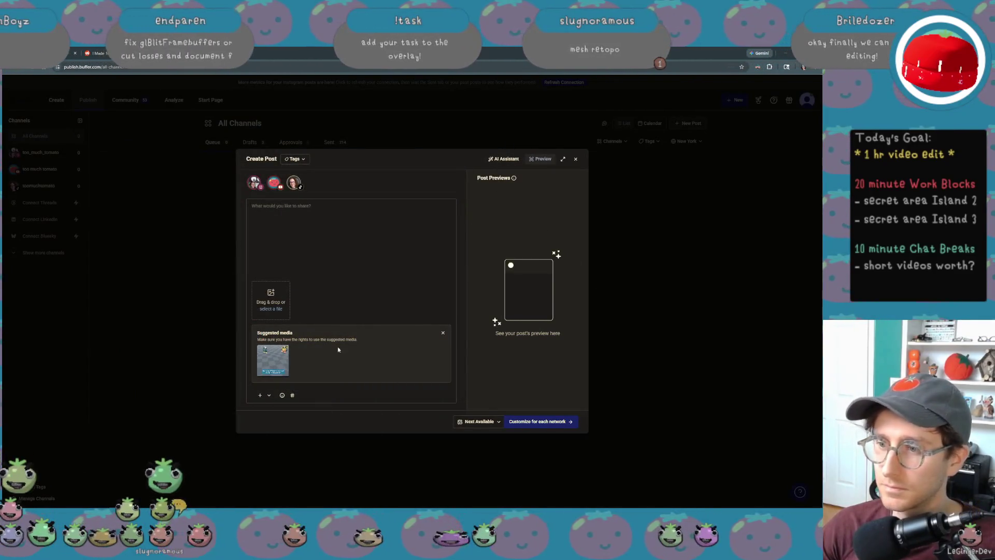
click(443, 332)
click(271, 371)
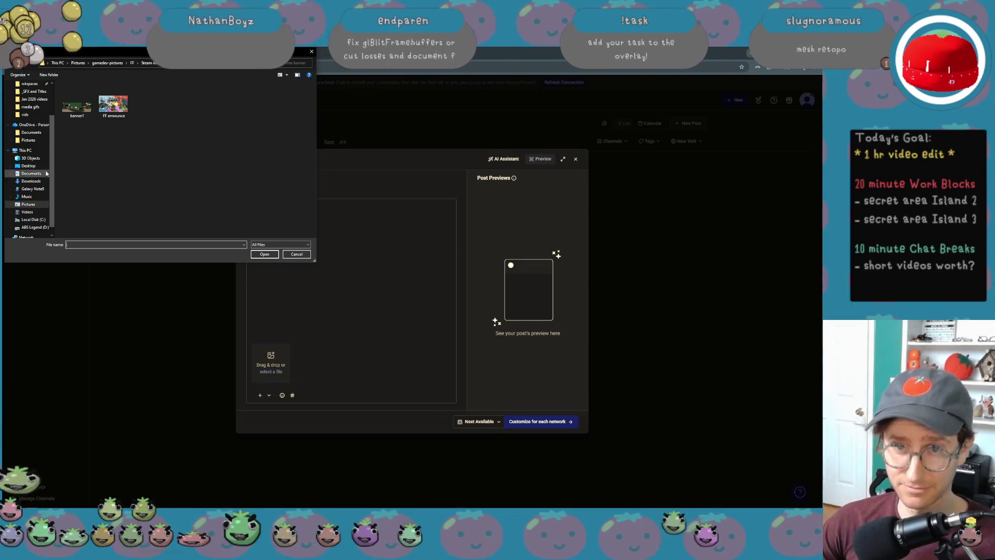
scroll(44, 179, up, 3)
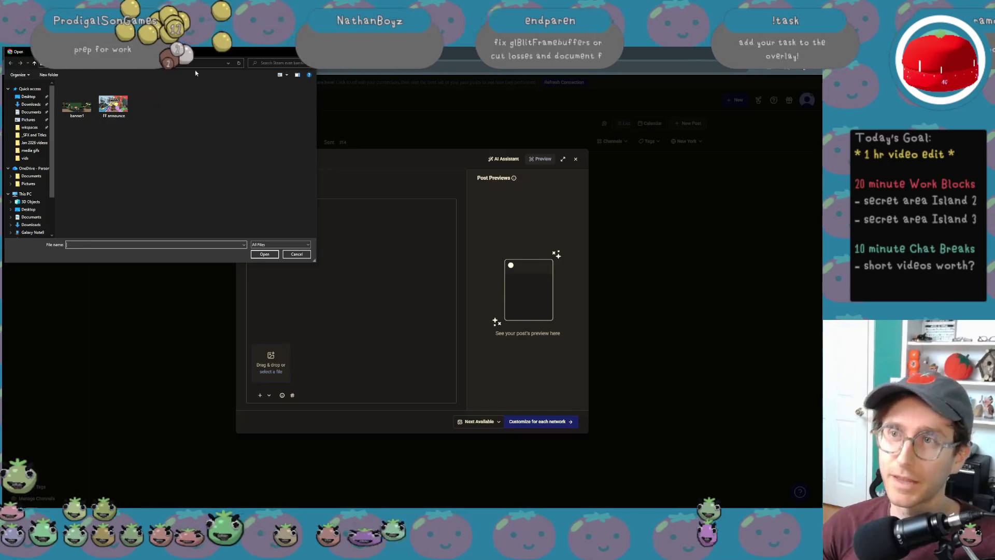
key(Escape)
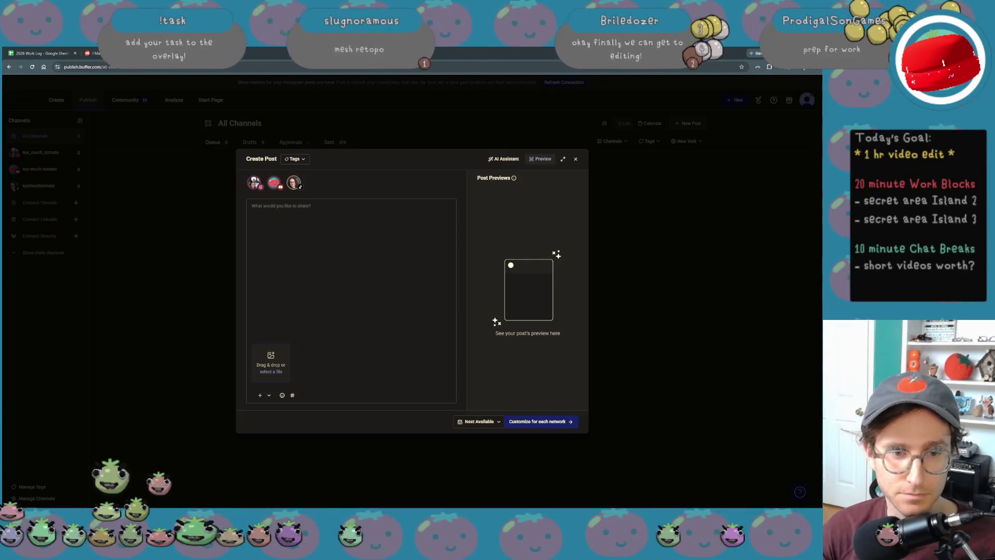
mouse_move(0, 467)
mouse_down()
mouse_move(33, 467)
mouse_move(306, 342)
mouse_move(350, 341)
mouse_up()
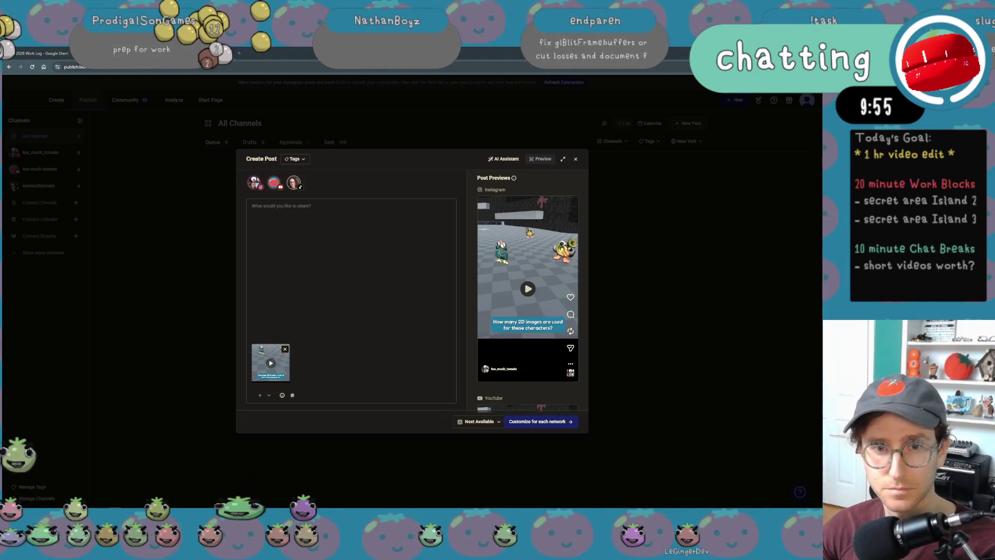
Step: Adjust the background music volume, then bring the video editor window back into view
key(XF86AudioRaiseVolume)
key(XF86AudioRaiseVolume)
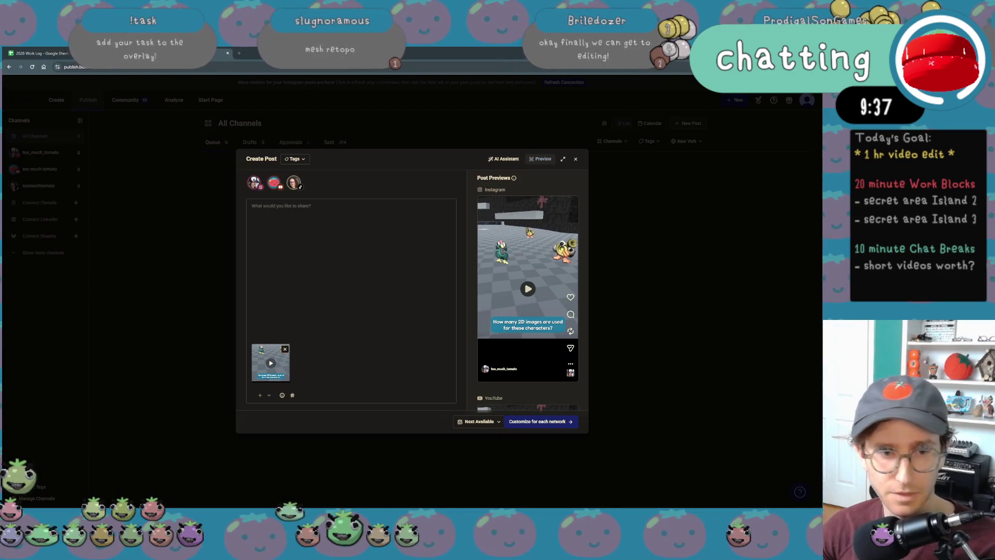
key(XF86AudioLowerVolume)
key(XF86AudioRaiseVolume)
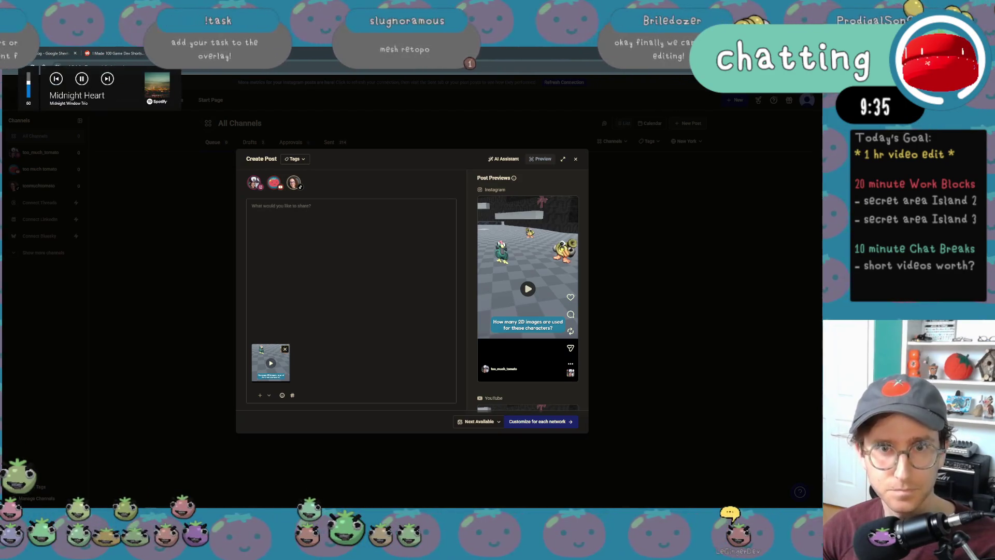
key(XF86AudioRaiseVolume)
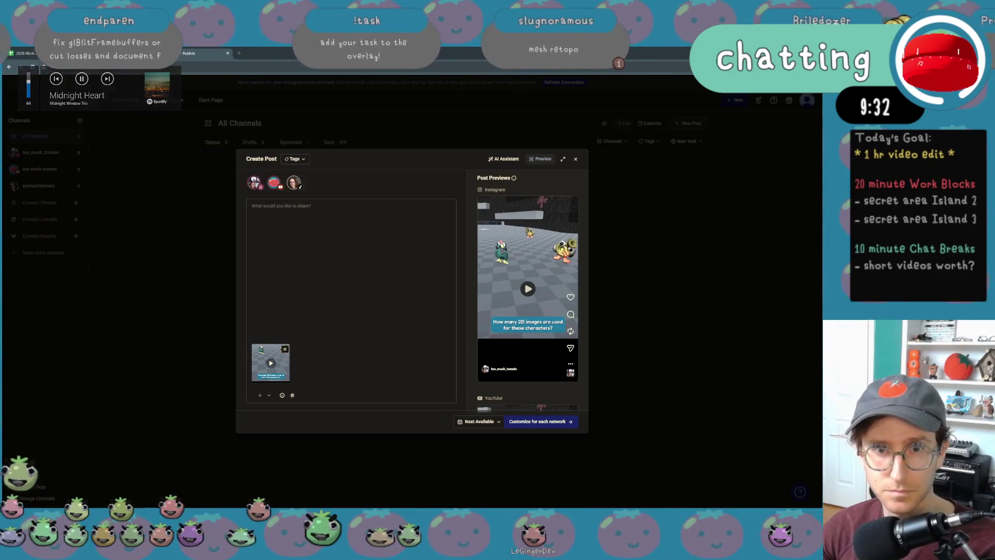
key(XF86AudioLowerVolume)
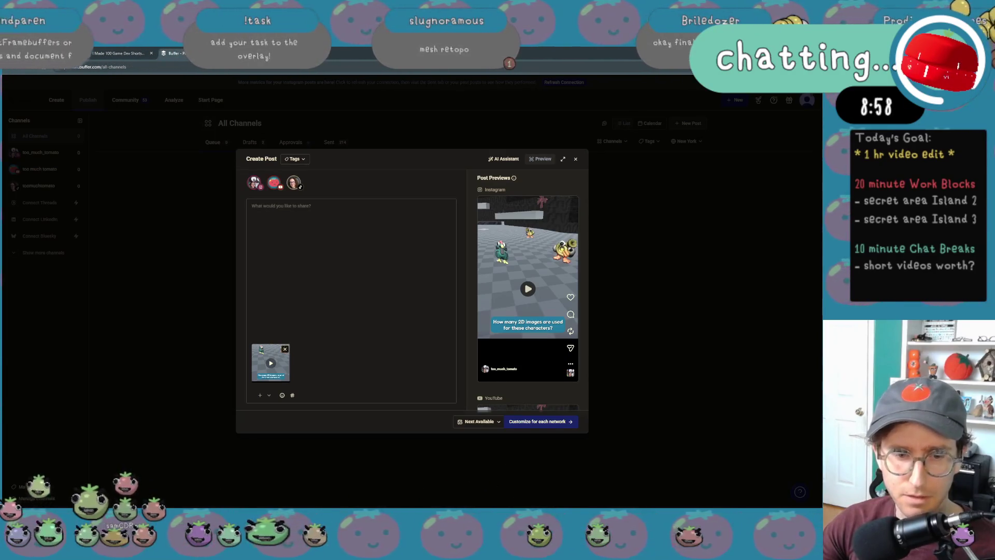
key(alt+Tab)
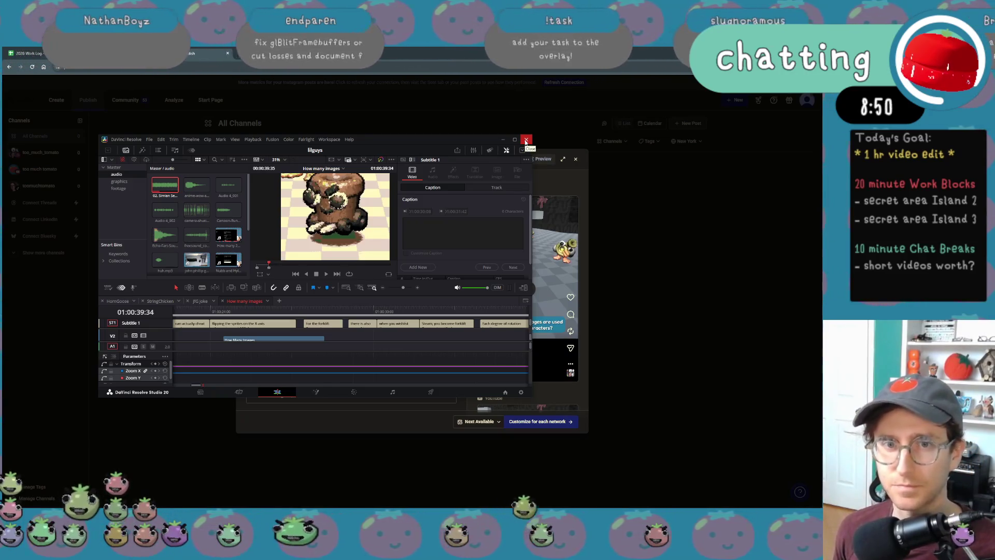
Step: Close the DaVinci Resolve window to reveal Buffer's post composer
click(526, 141)
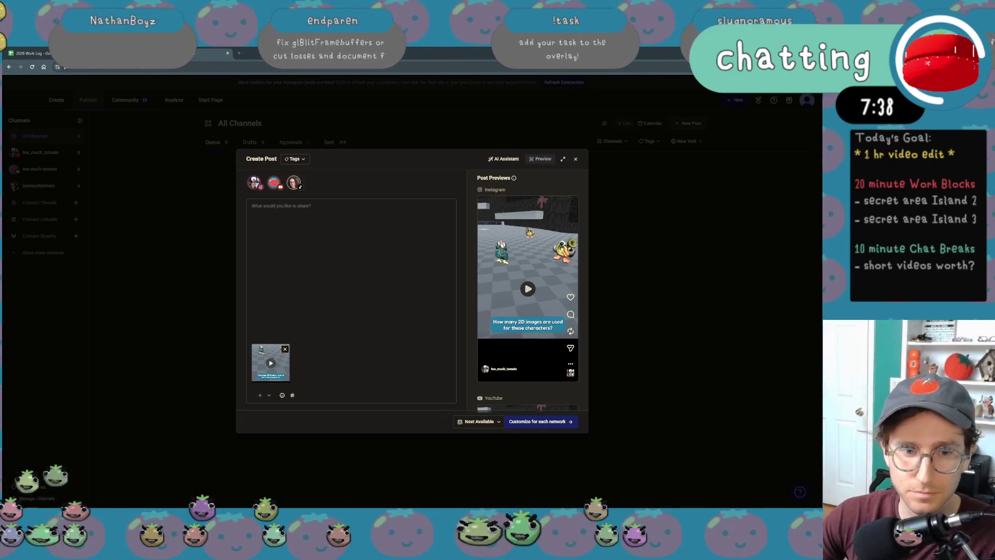
click(280, 362)
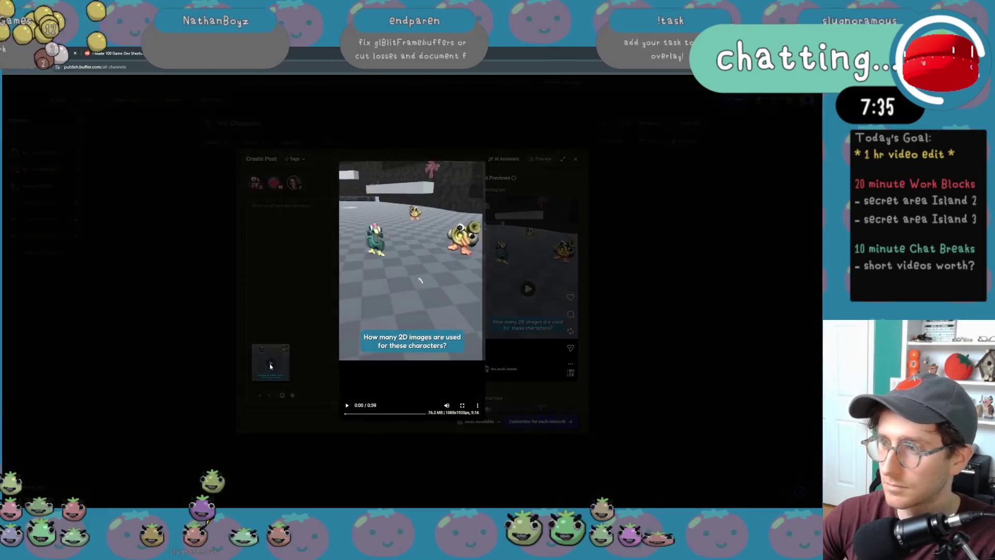
click(346, 407)
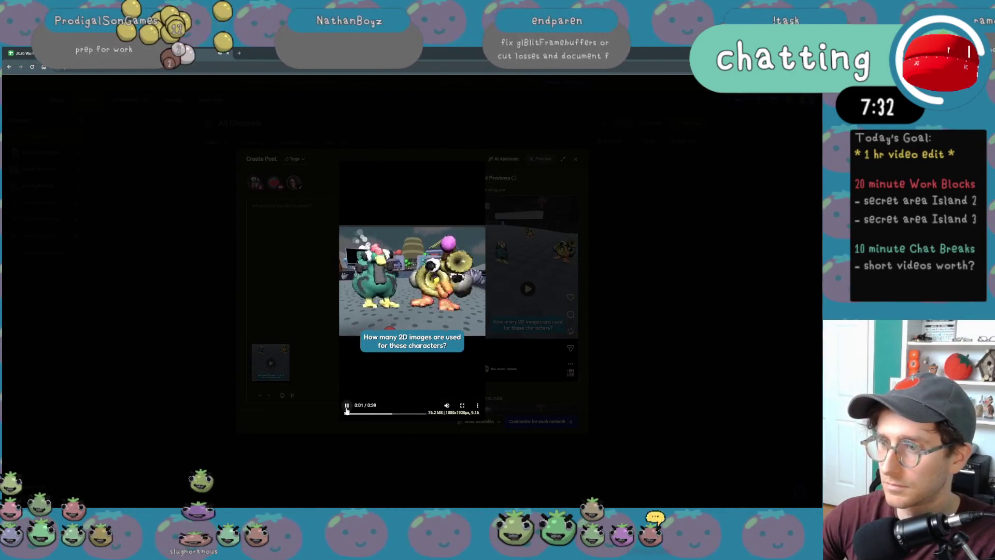
key(XF86AudioPlay)
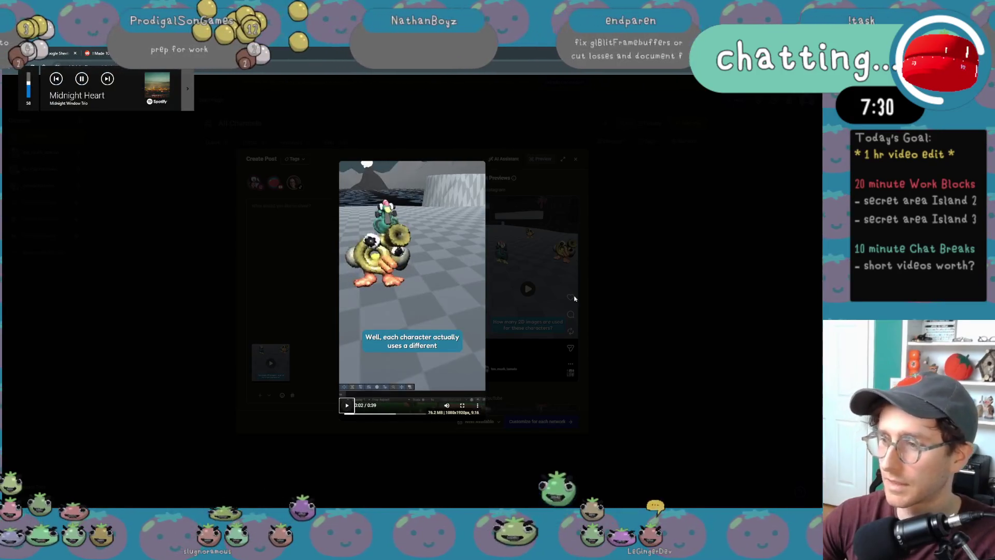
click(671, 278)
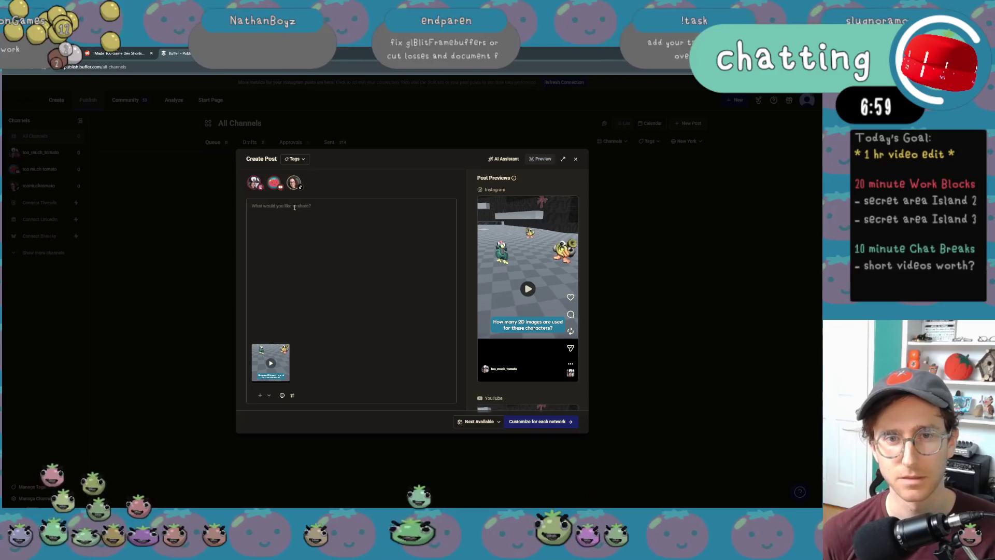
Step: Put the cursor in the empty post text box to begin the caption
click(295, 208)
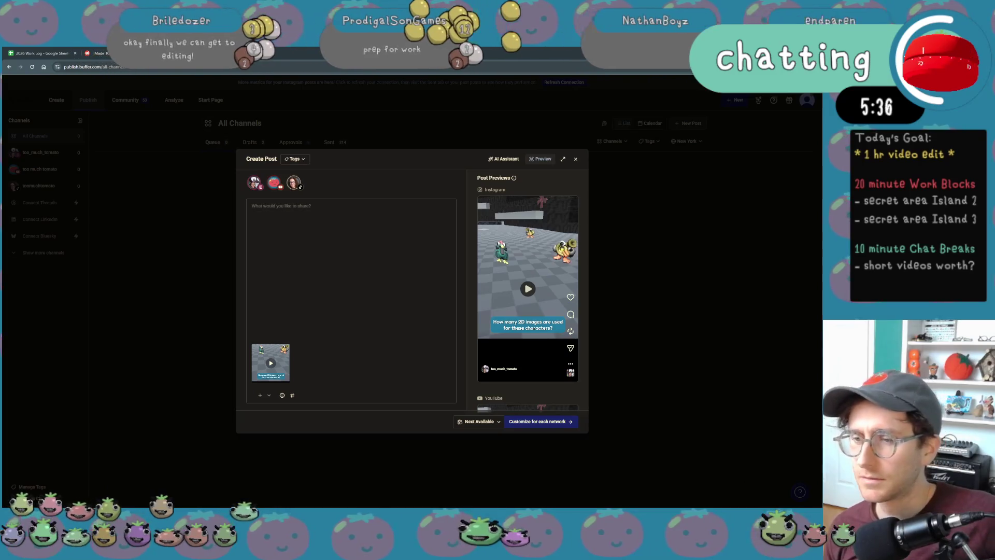
Step: Type the caption 'How many 2D images do I use in my pre-rendered 3D characters? Depends!' plus the Steam wishlist line
click(284, 228)
text(Ho)
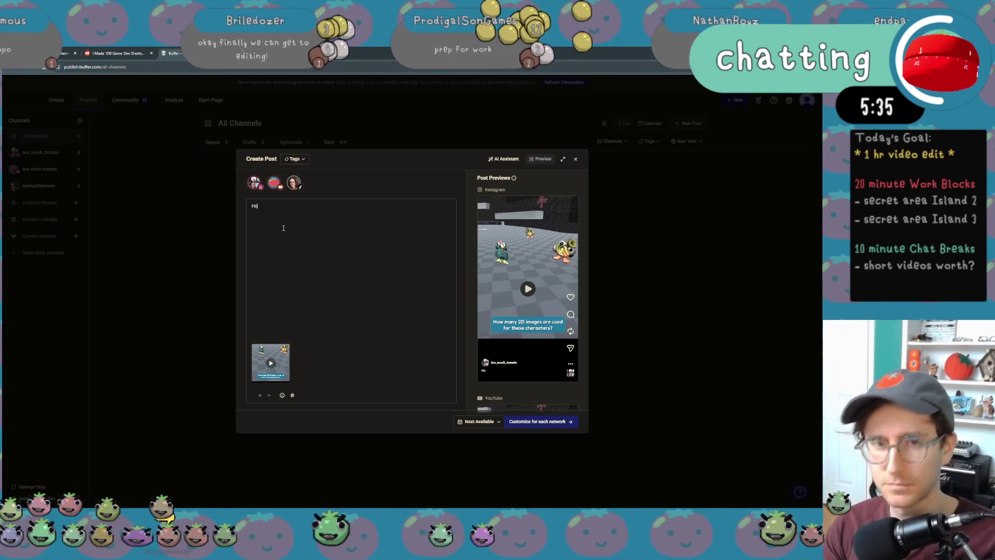
text(w many 2)
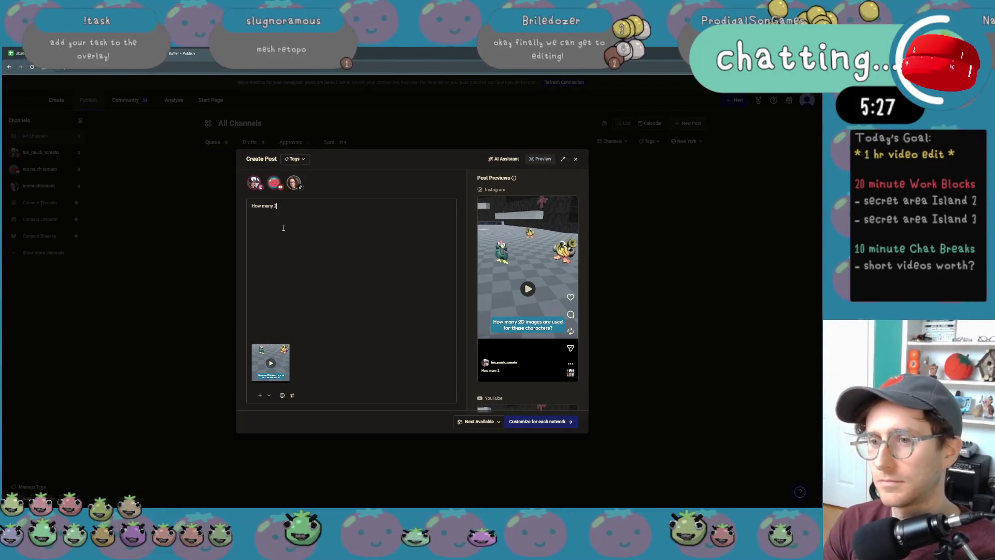
text(D images)
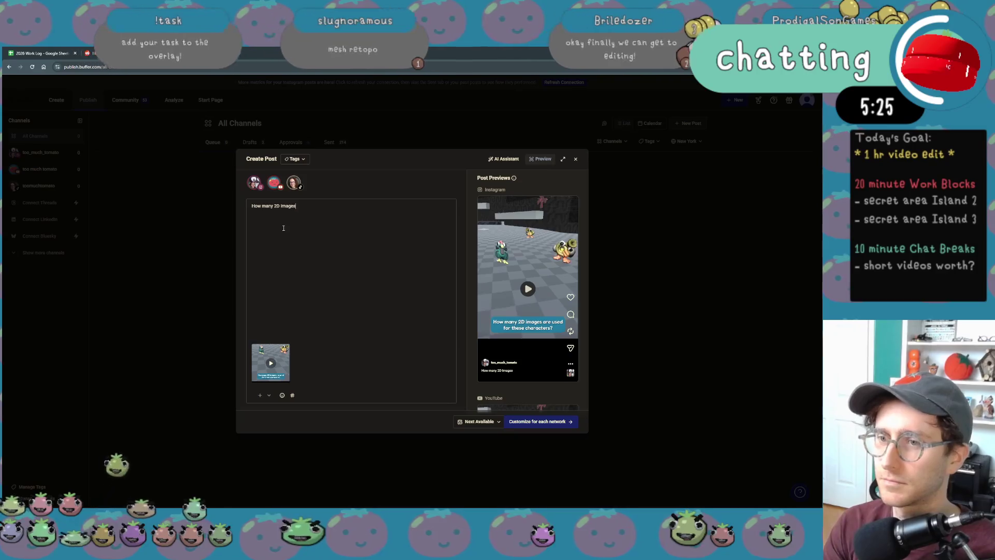
text( do I use )
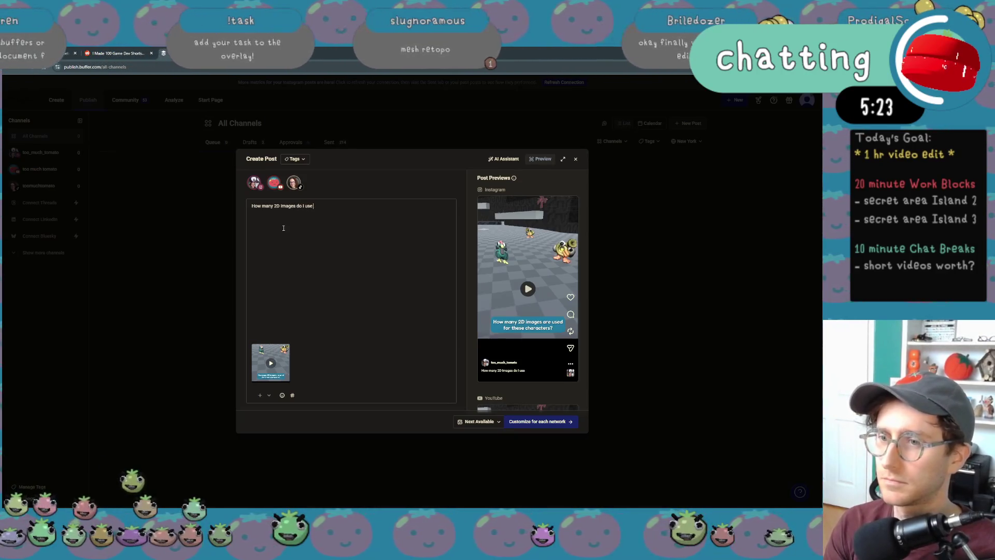
text(in my pre)
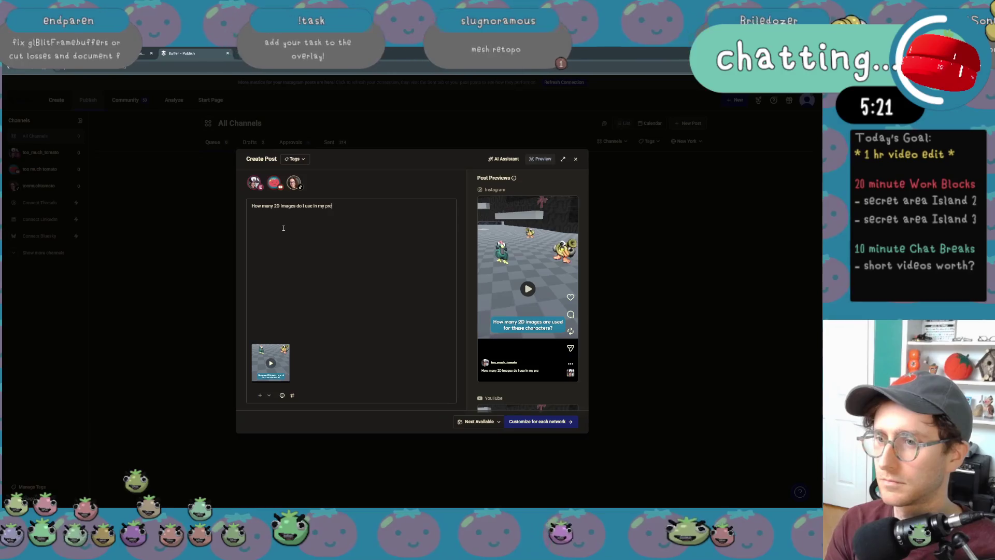
text(-rendered 3)
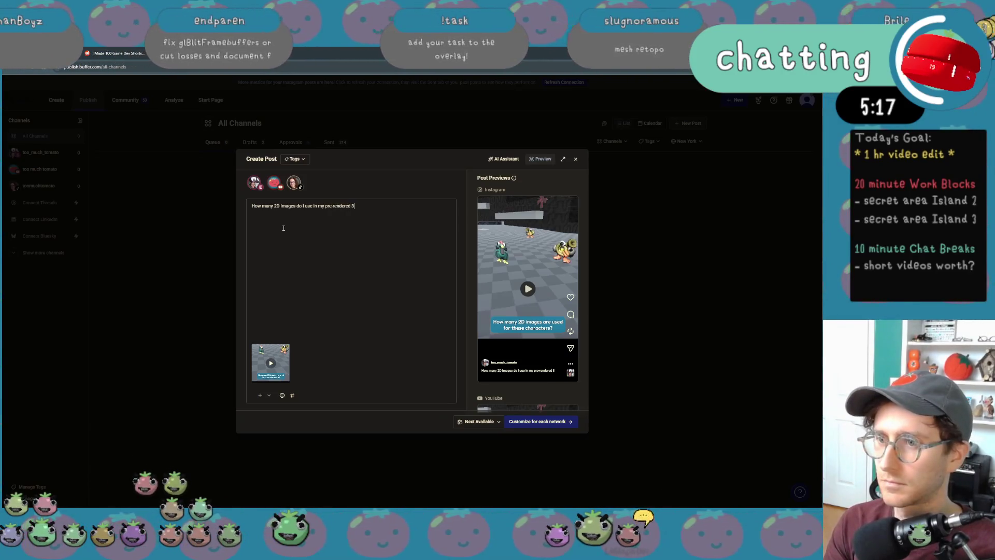
text(D characte)
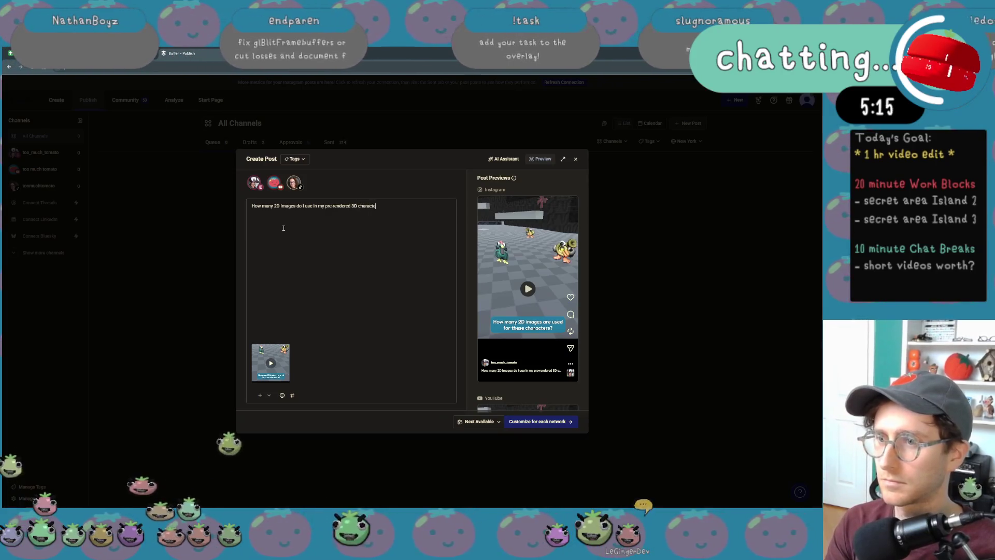
text(rs?)
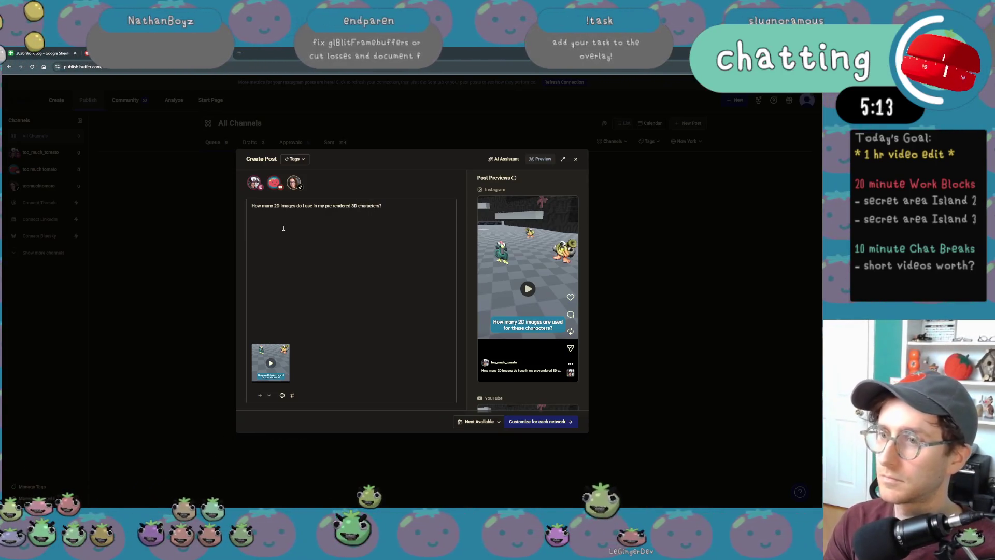
text( De)
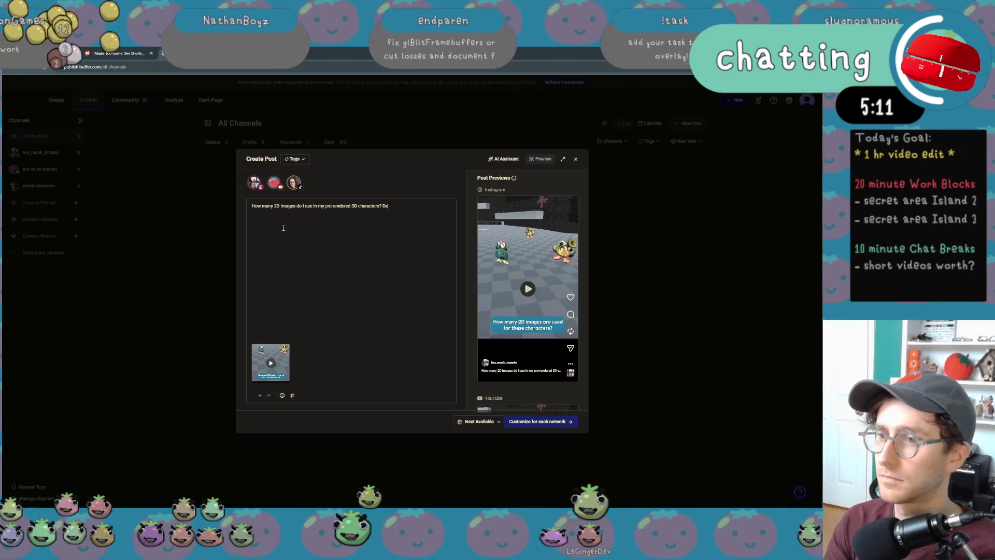
text(pends!)
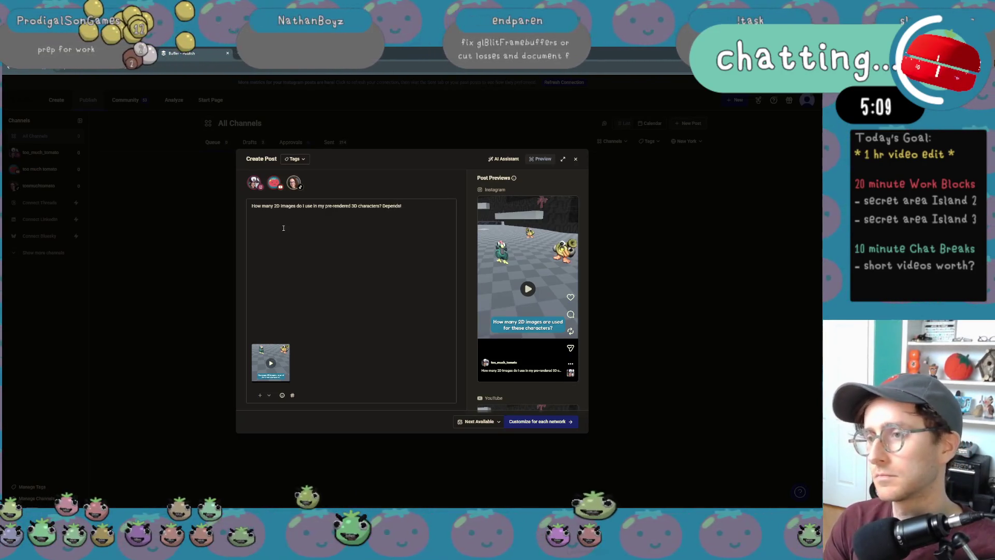
text(Wishlist FORKLIFT FI)
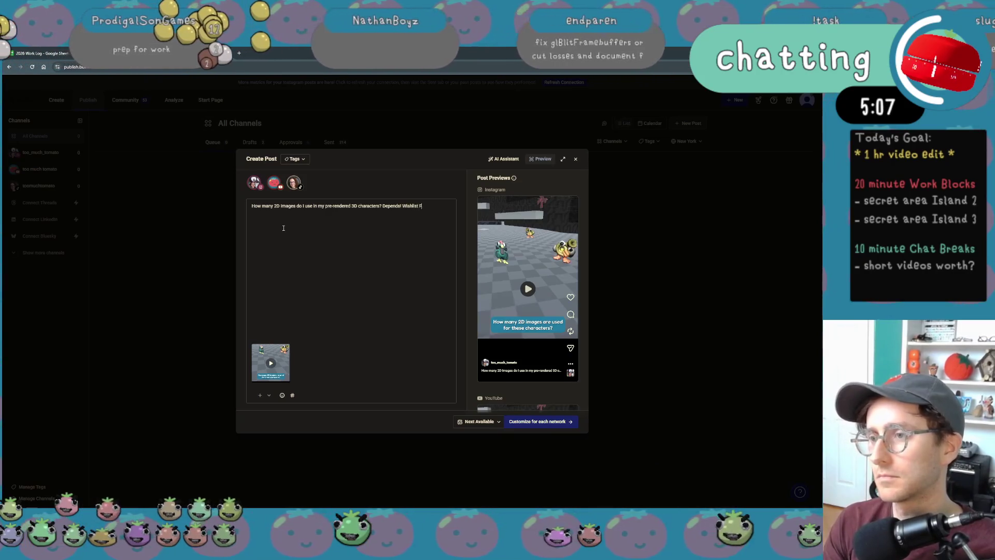
text(OWERP)
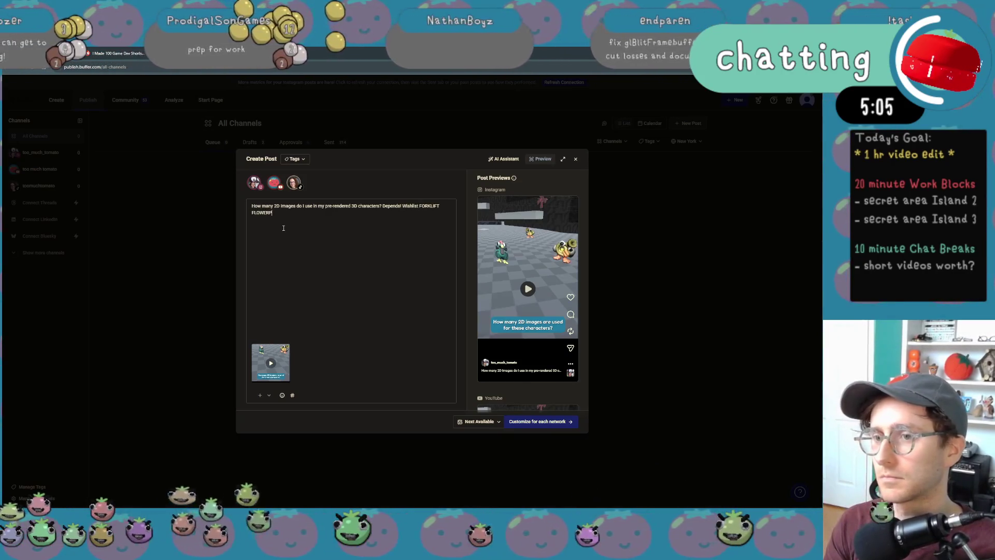
text(OT on Steam)
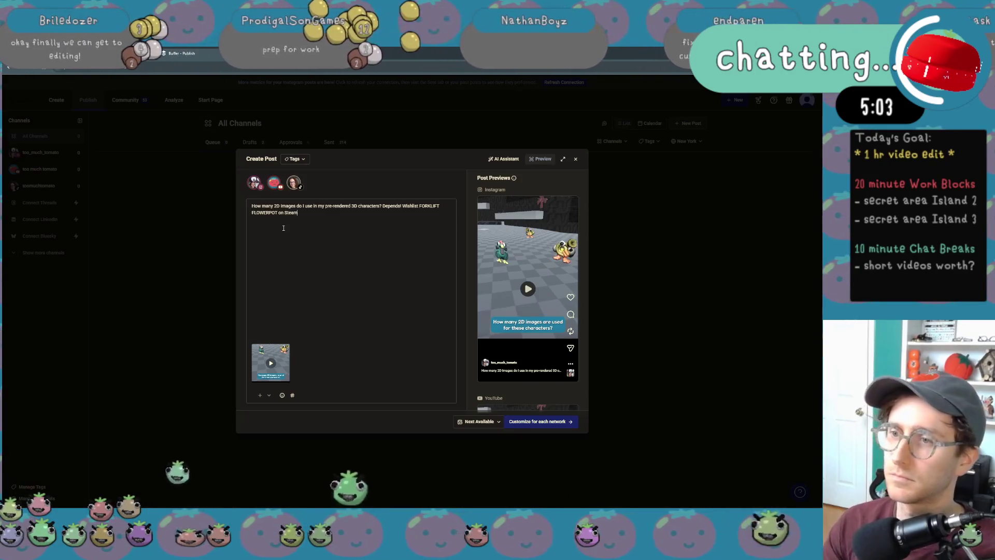
Step: Move 'Wishlist FORKLIFT FLOWERPOT on Steam' onto its own line after 'Depends!' and add #indiegame #gamedev
click(402, 206)
key(Return)
key(Return)
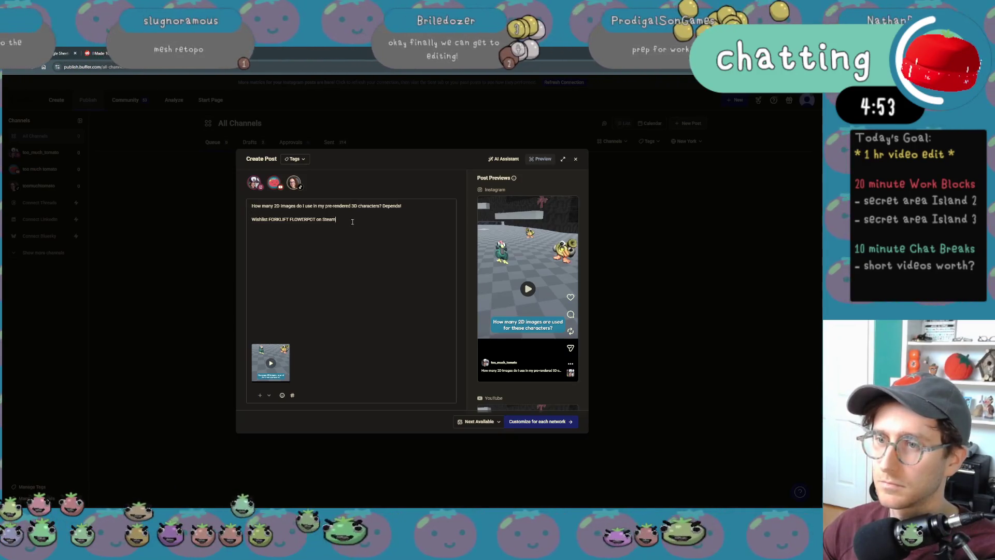
drag(337, 219, 247, 219)
key(ctrl+x)
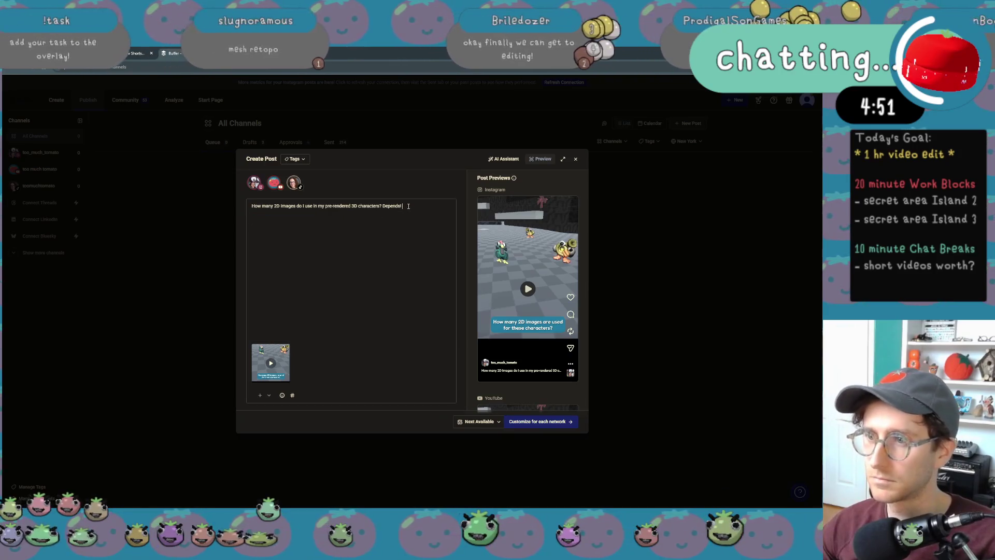
key(BackSpace)
key(BackSpace)
key(ctrl+v)
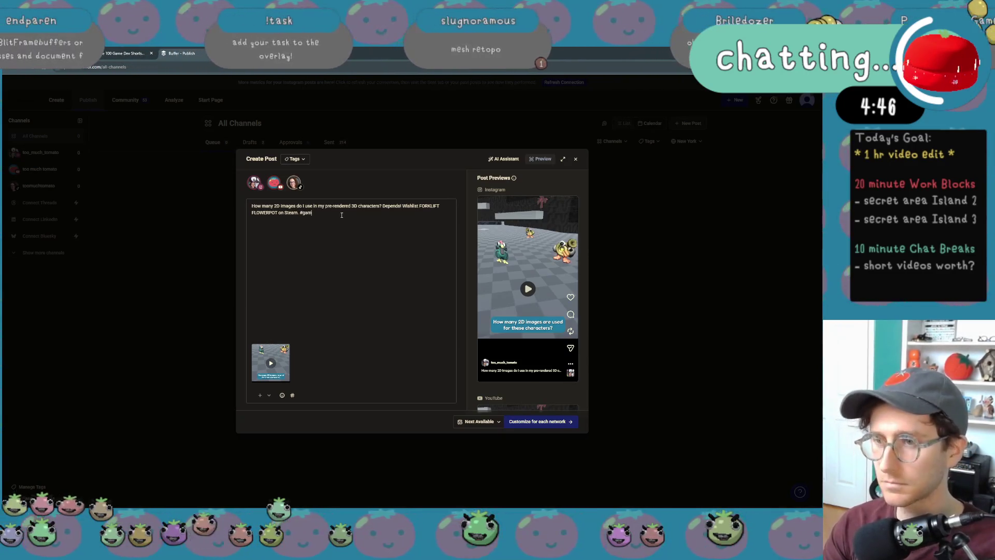
text(indie)
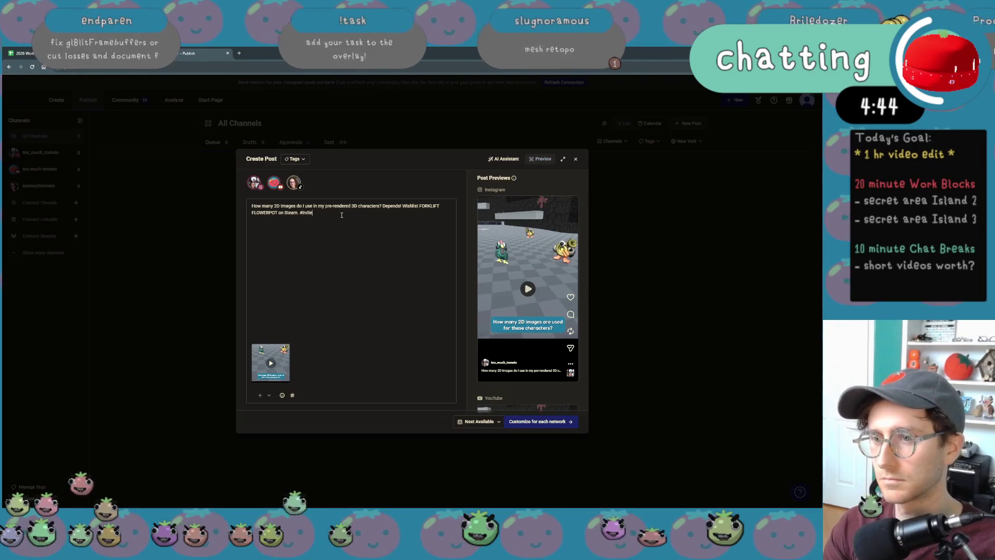
text(game #gamedev)
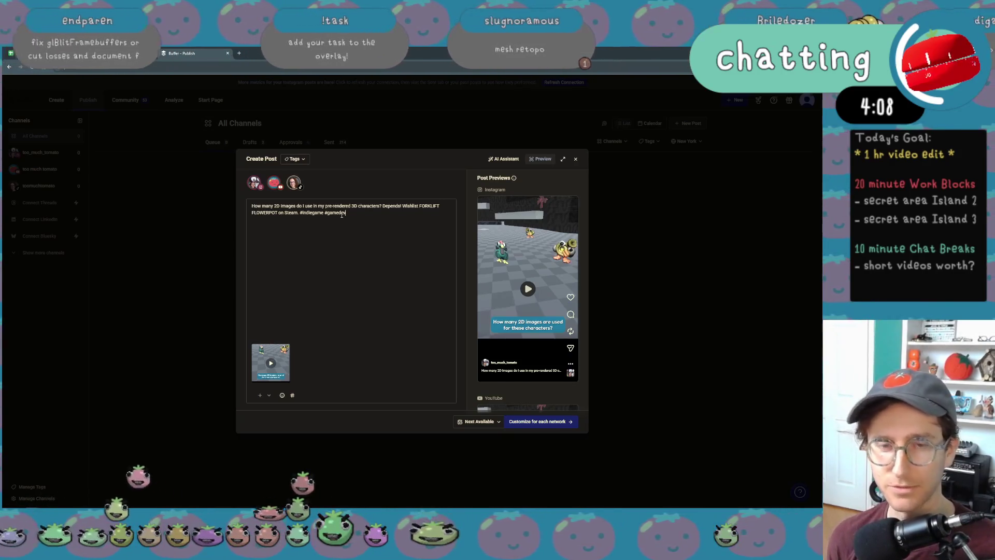
Step: Select the word 'Depends!' in the caption
key(XF86AudioLowerVolume)
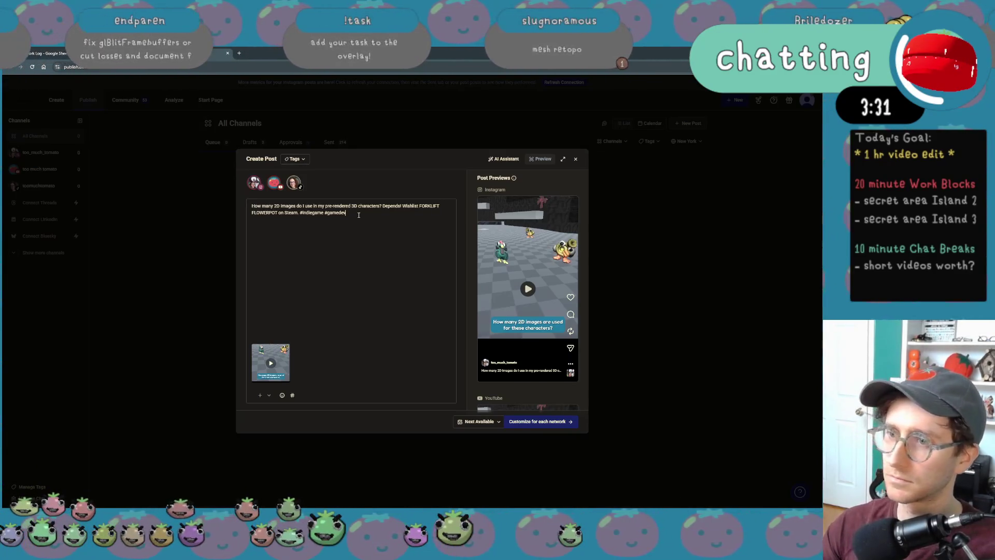
double_click(391, 206)
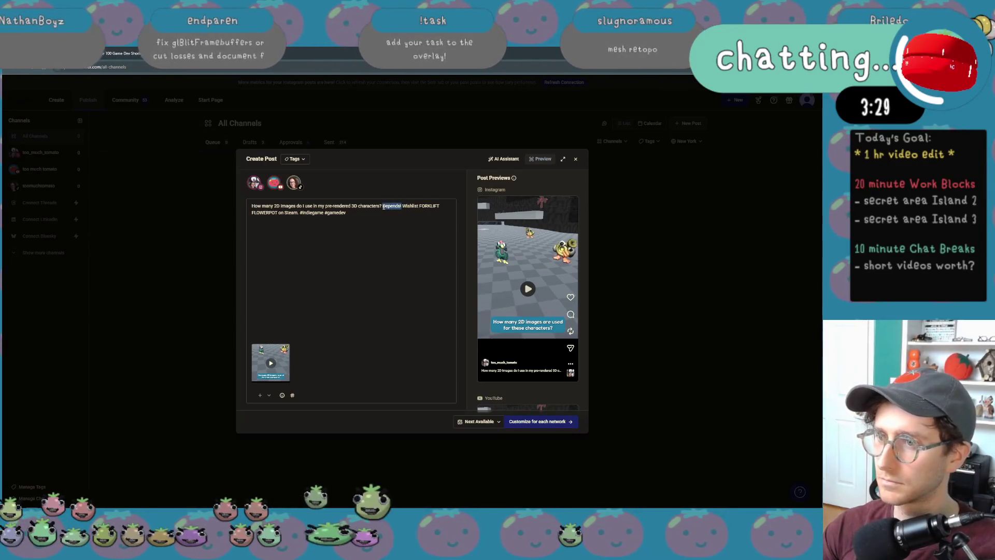
Step: Delete 'Depends!' and make the plug end 'on Steam to get Certified.'
key(BackSpace)
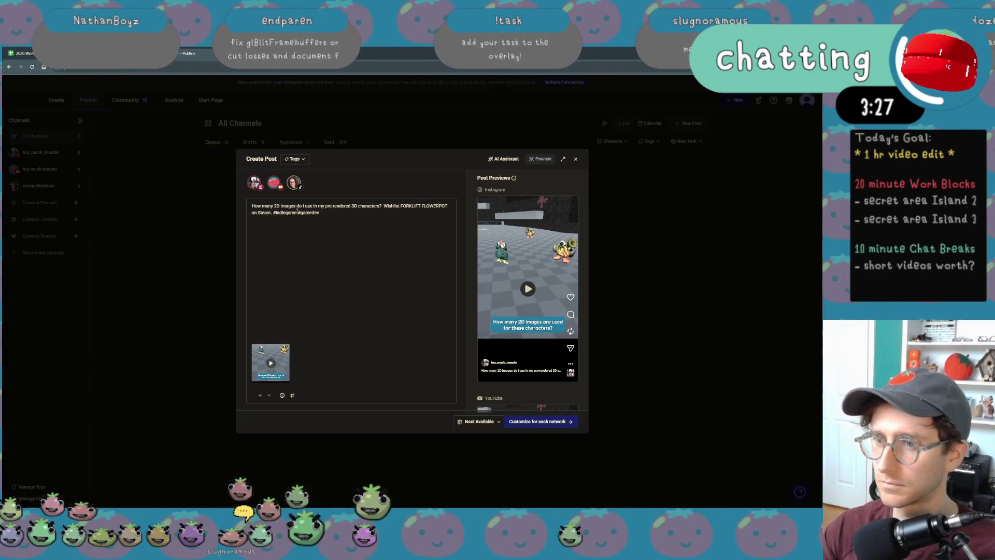
click(272, 213)
key(BackSpace)
text(!)
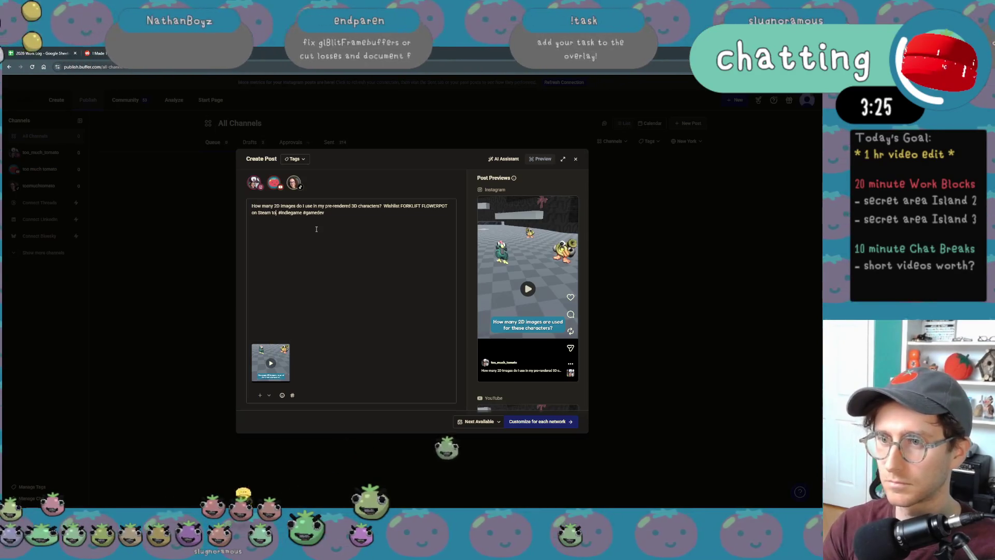
key(BackSpace)
text(to get Certif)
text(ied.)
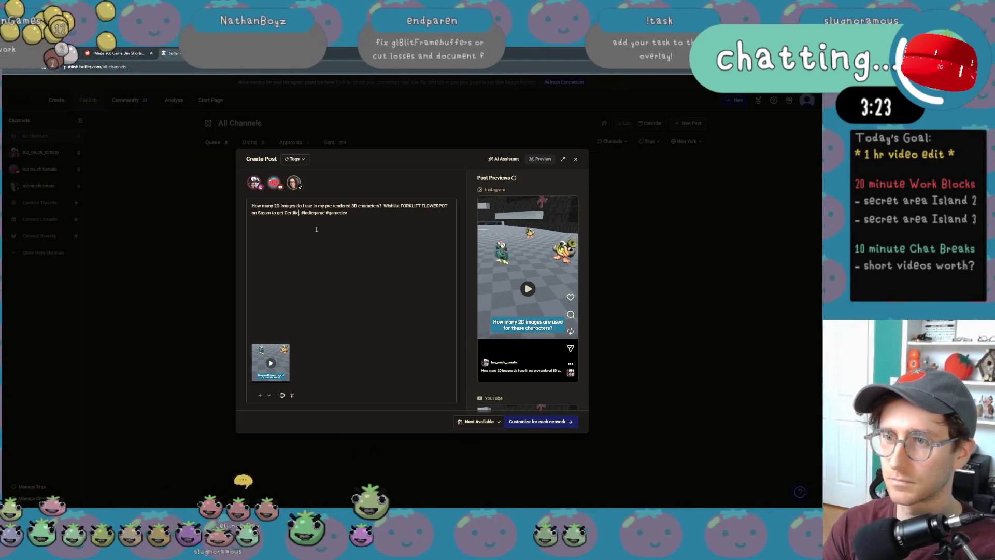
click(337, 227)
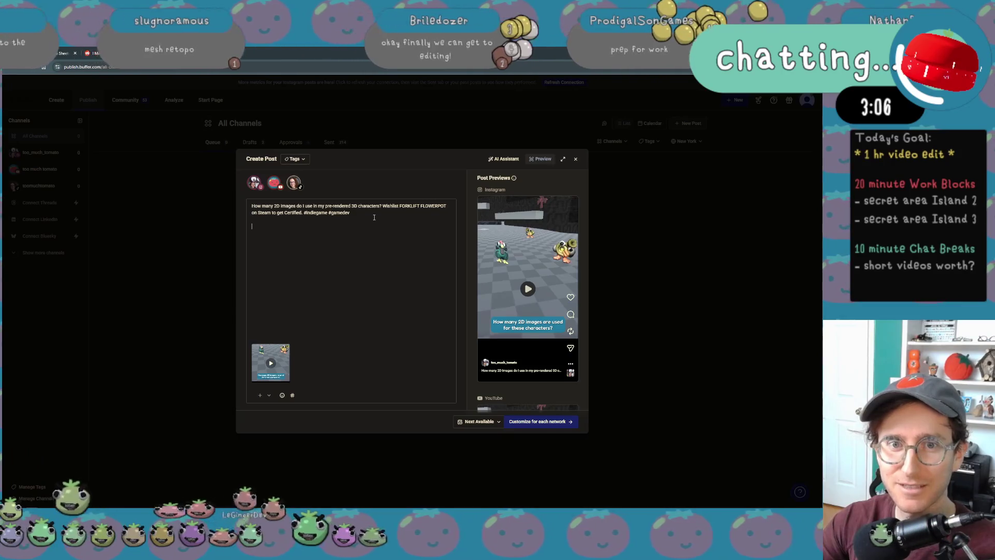
Step: Remove the stray empty line at the end of the caption
key(Return)
key(Return)
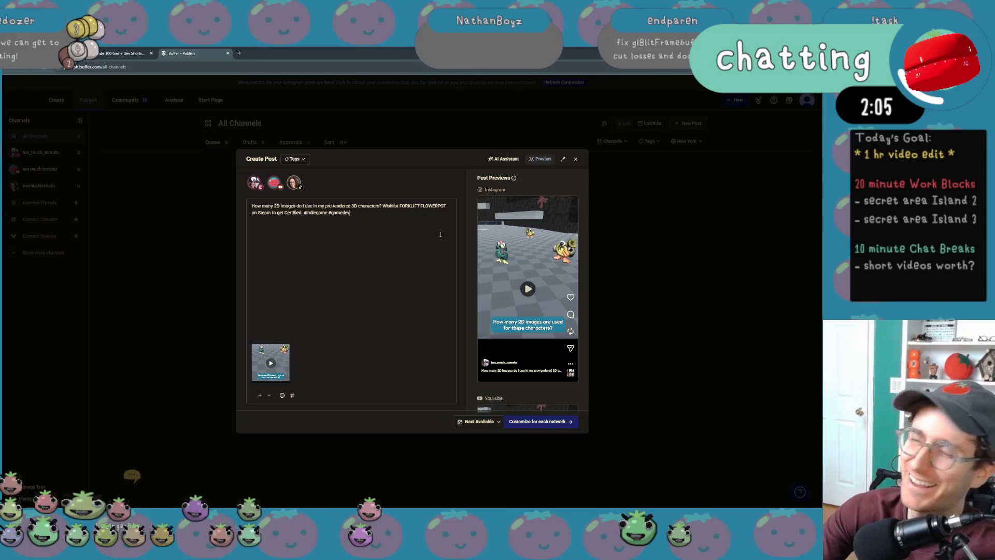
Step: Set the post to publish now, reword the caption to ask about 'these NPCs?', and customize per network
click(495, 422)
click(524, 383)
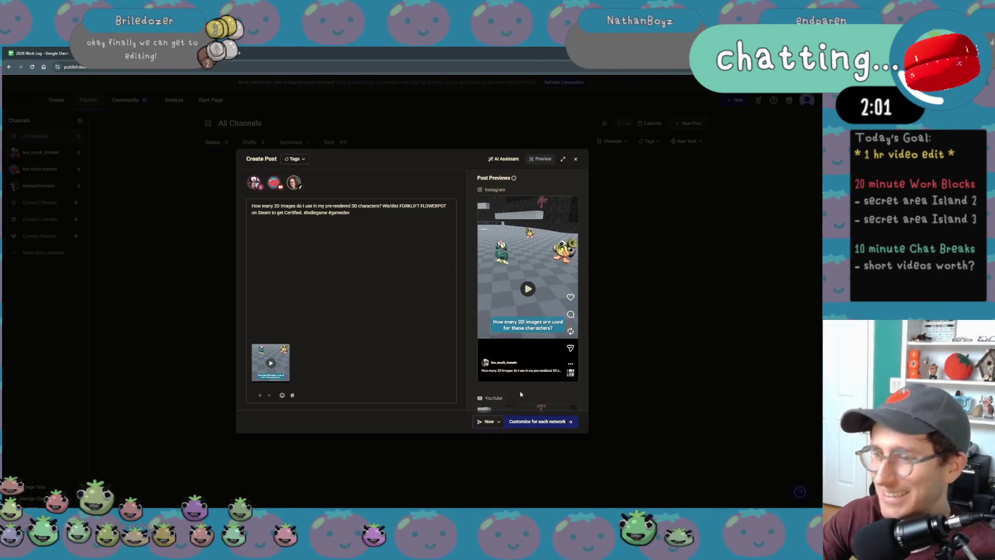
click(372, 252)
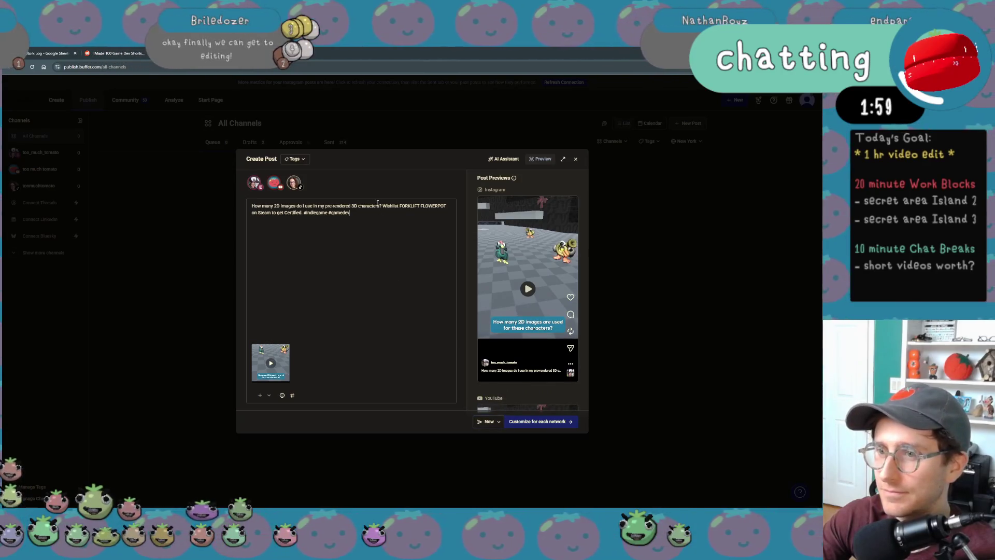
drag(358, 208, 314, 207)
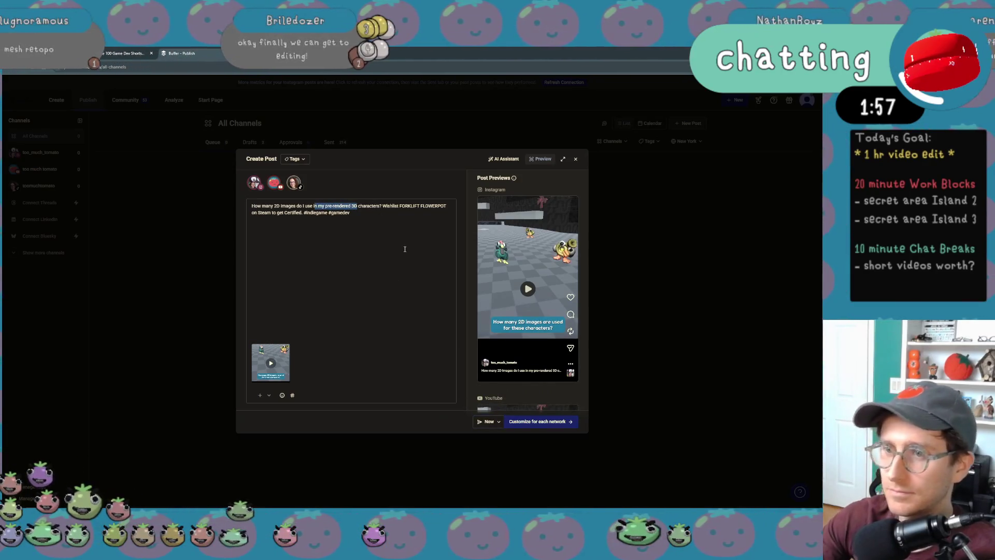
text(for these)
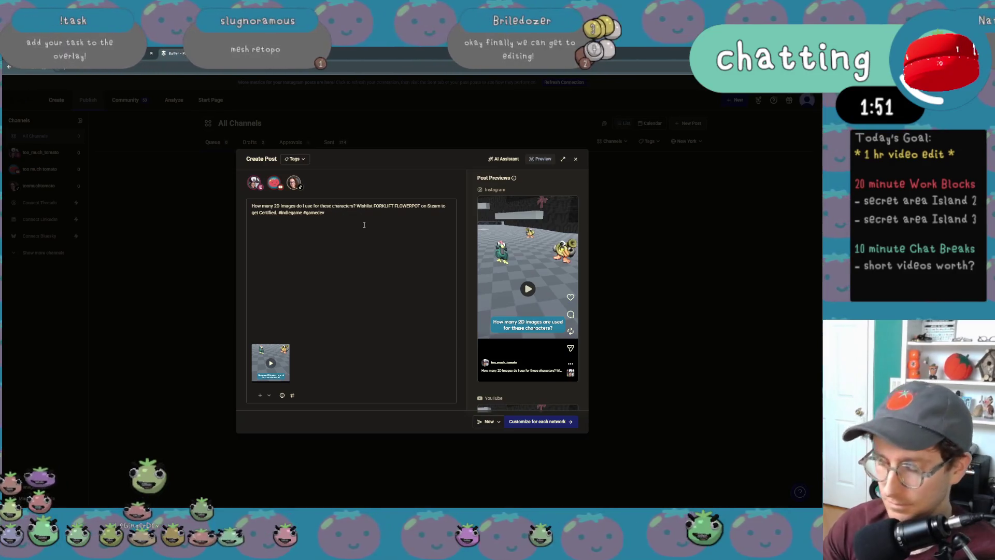
text(NPC)
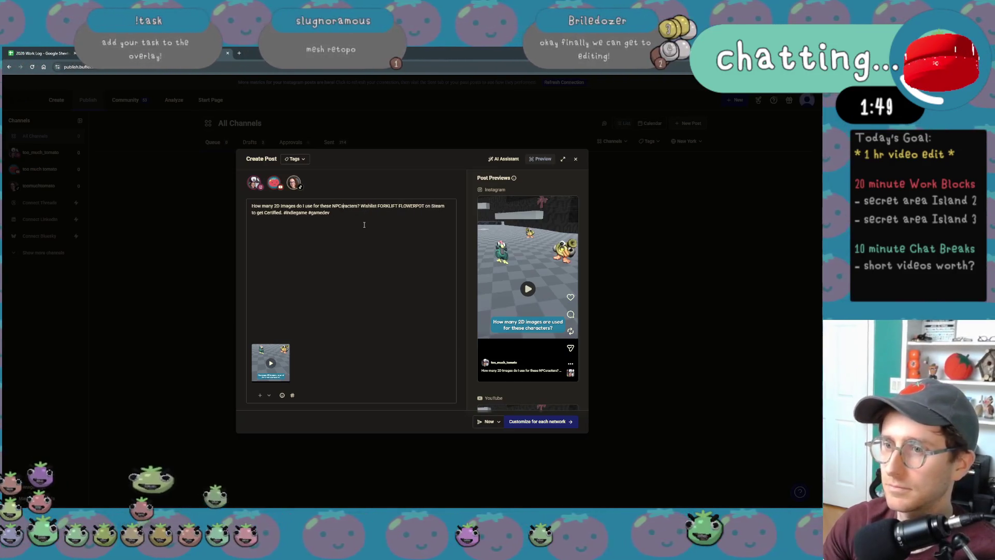
key(Delete)
key(Delete)
key(Delete)
text(s)
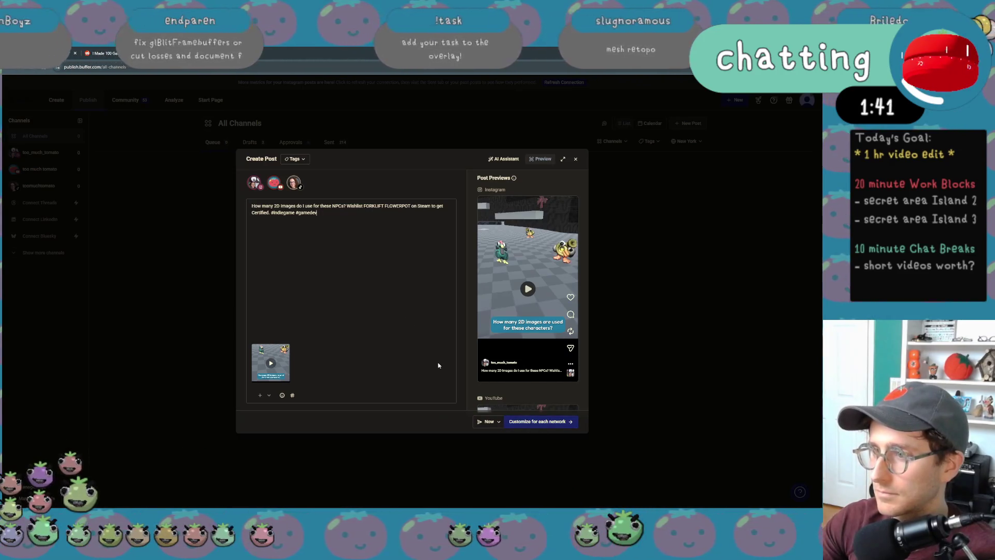
click(555, 423)
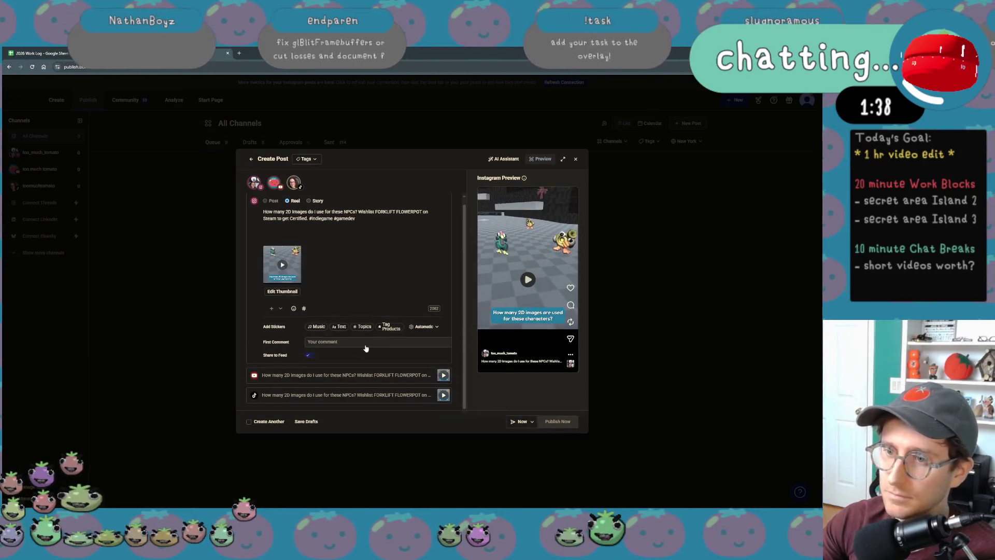
Step: Set the Instagram Reel's custom thumbnail to the video's opening frame
click(283, 291)
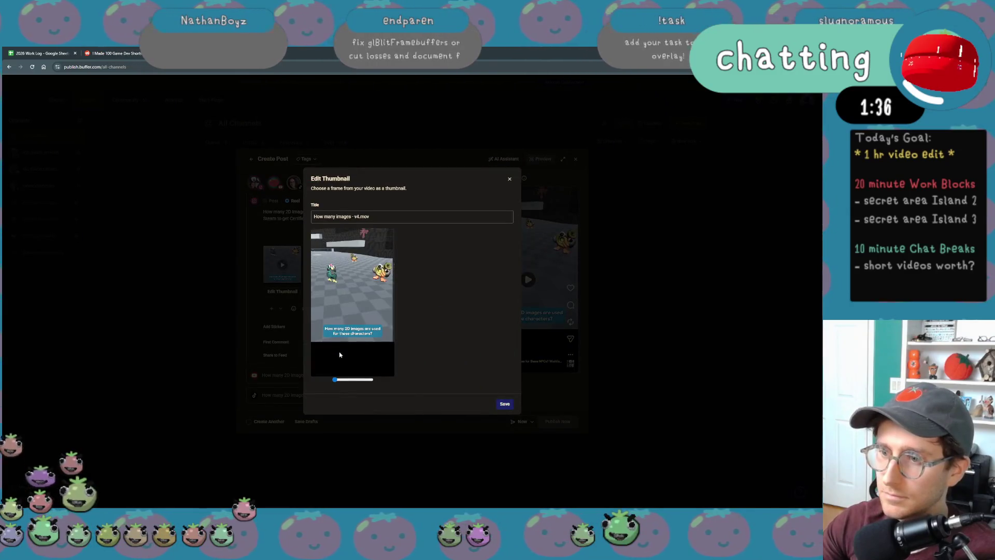
click(344, 380)
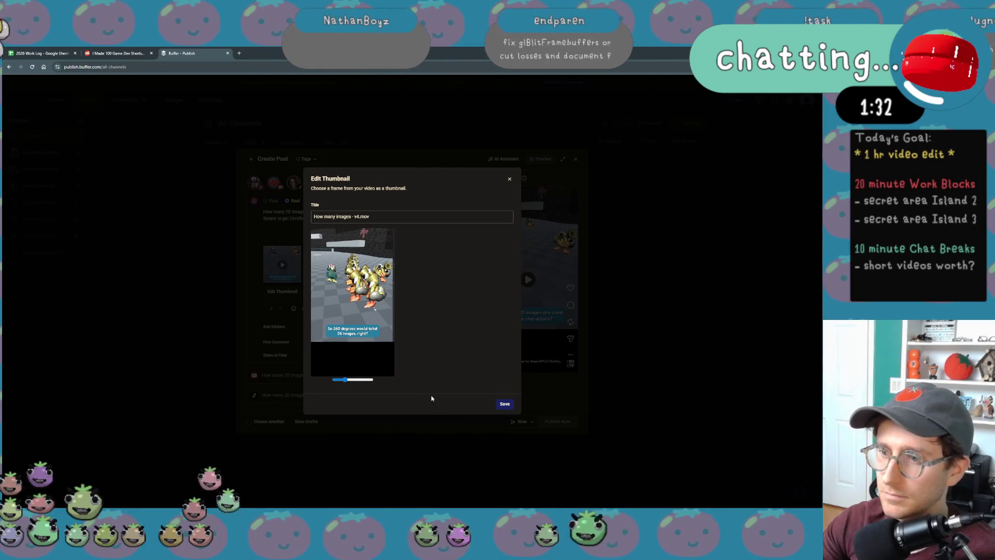
click(347, 381)
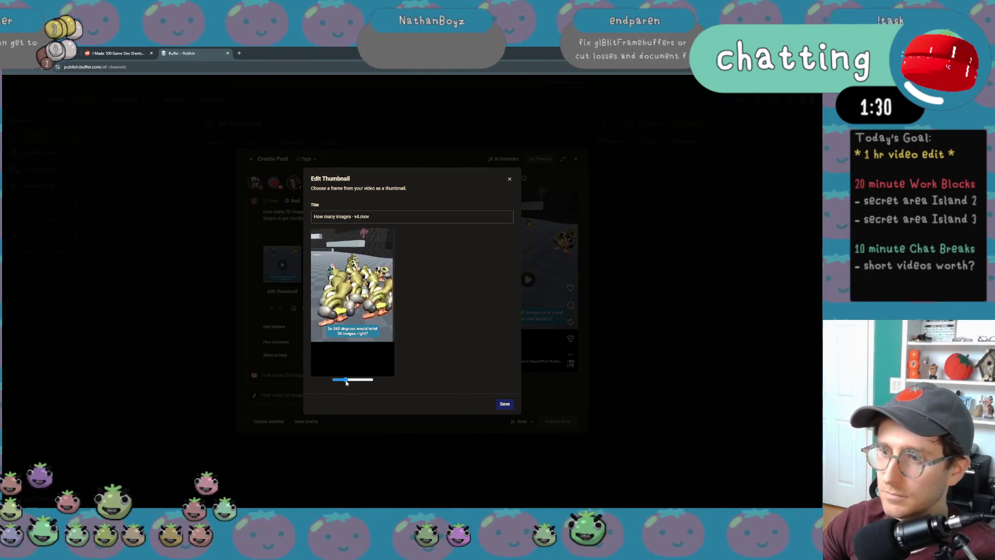
click(332, 381)
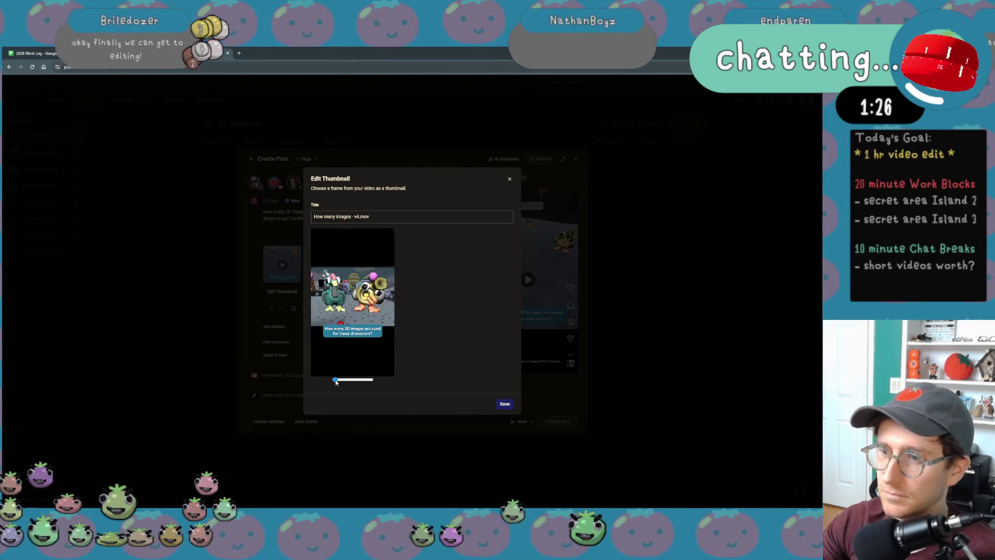
click(505, 404)
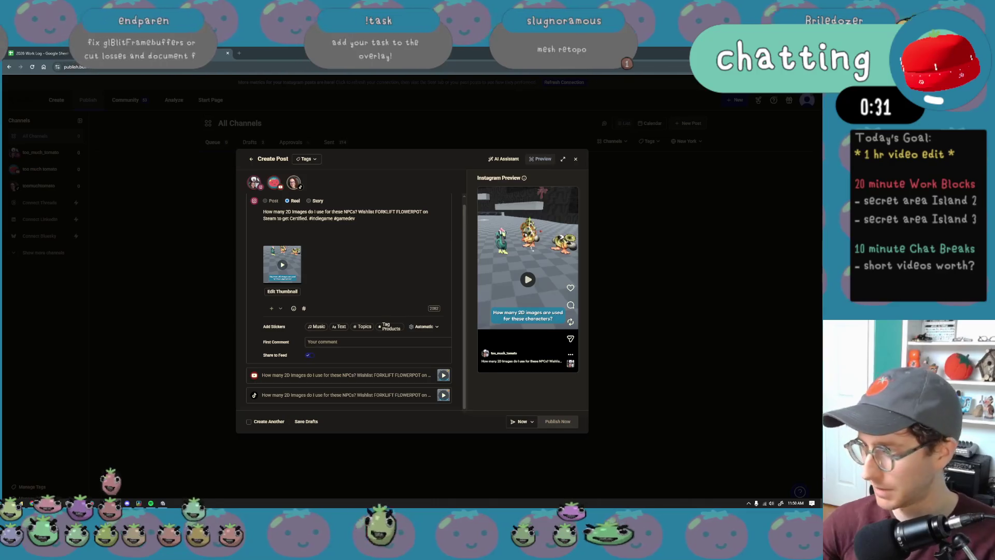
Step: Expand the YouTube Short settings showing Gaming category, Public visibility and Standard YouTube License
mouse_move(125, 503)
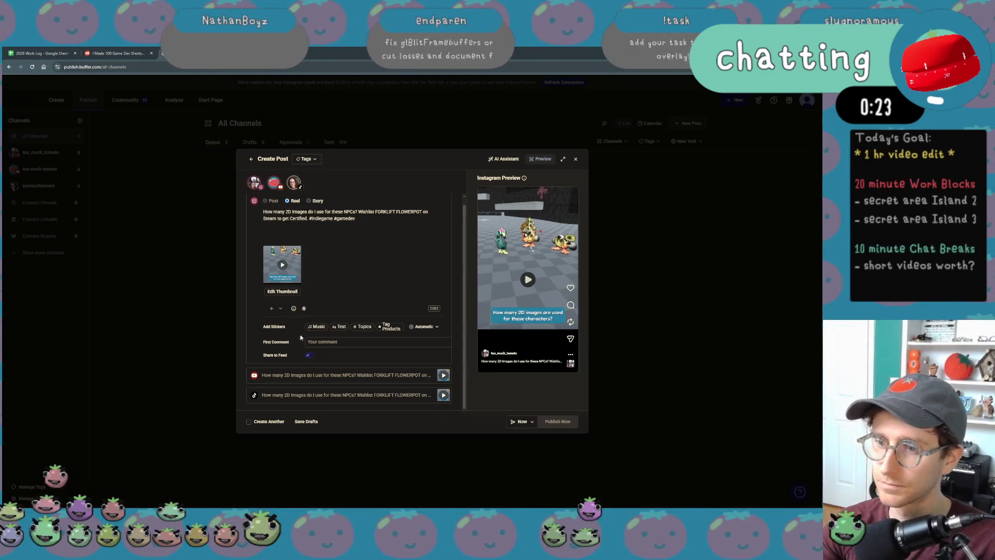
click(338, 375)
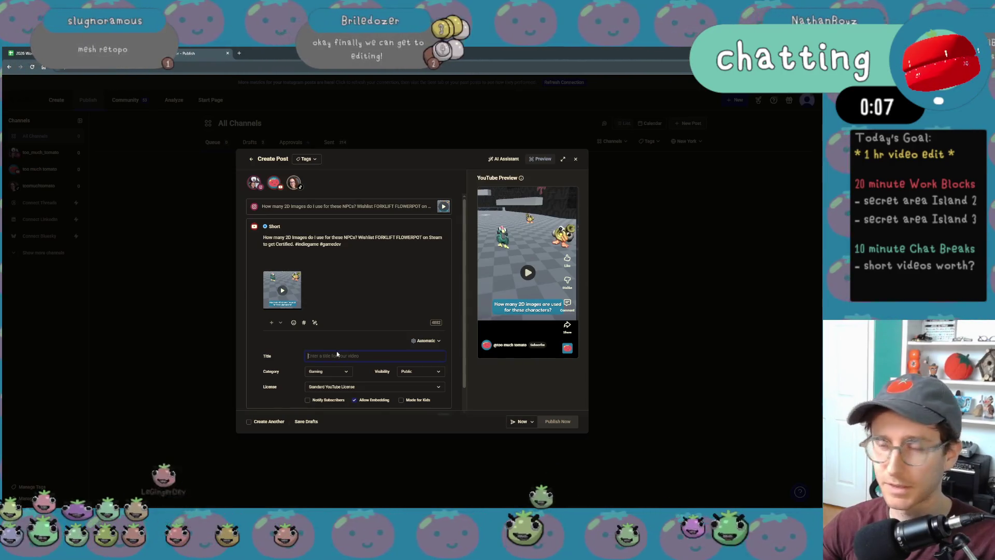
scroll(338, 350, down, 1)
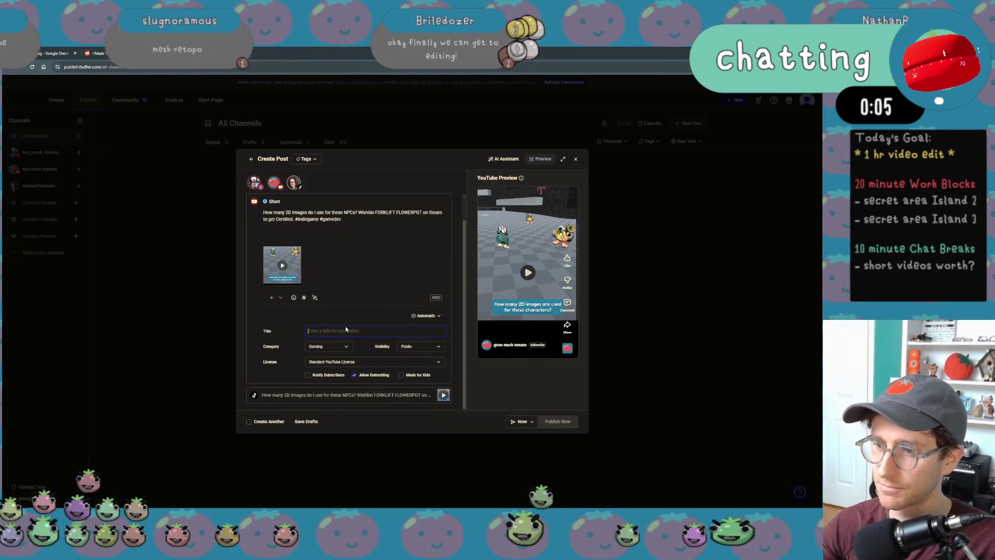
click(343, 347)
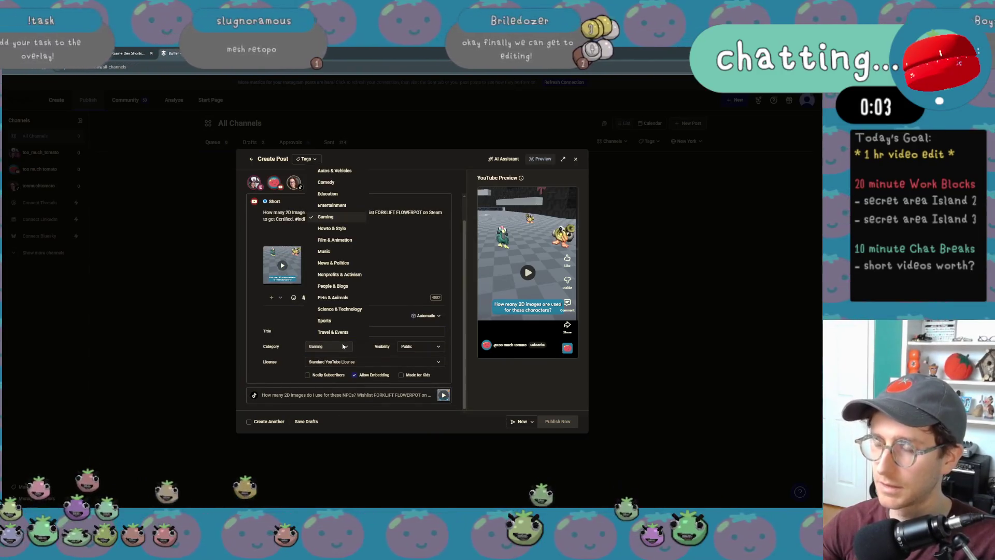
click(351, 210)
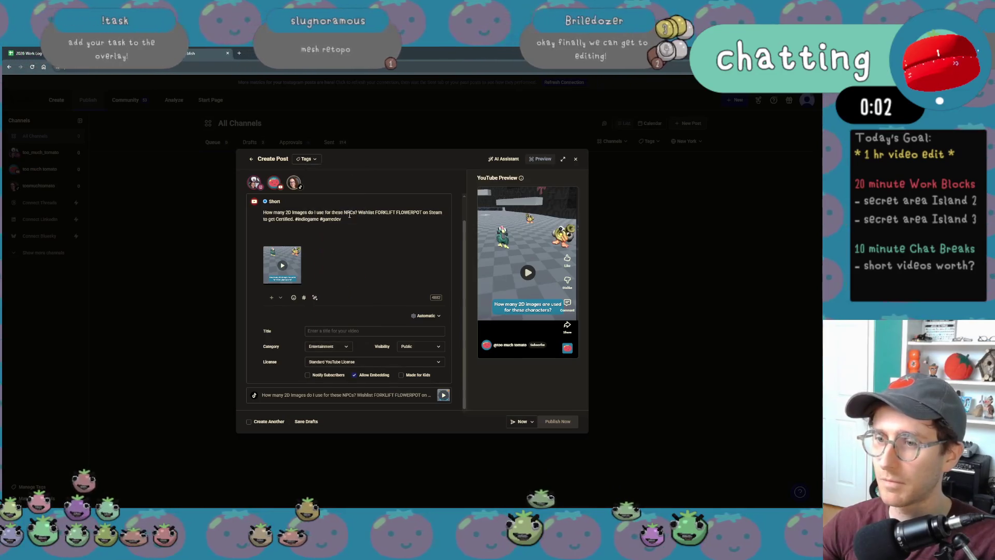
click(319, 346)
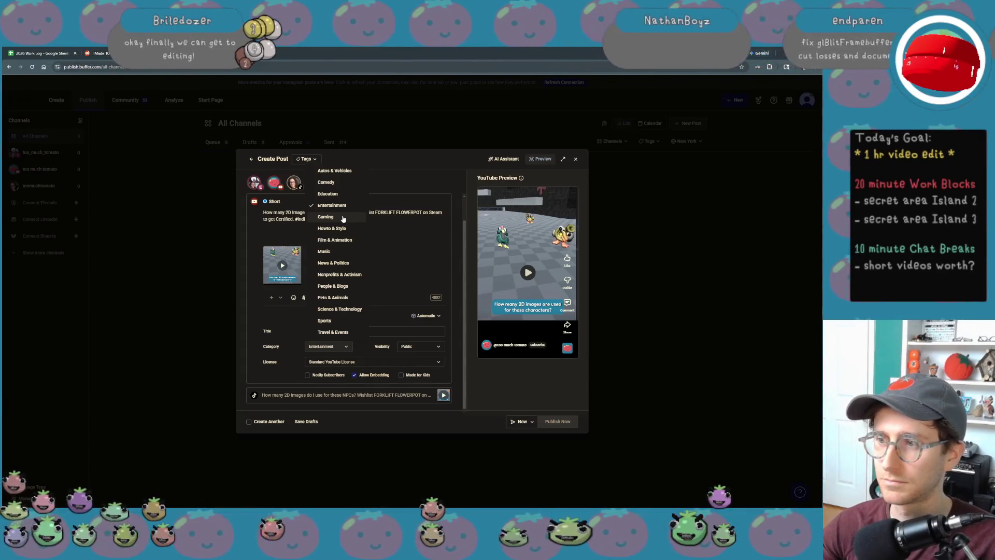
click(343, 218)
click(412, 330)
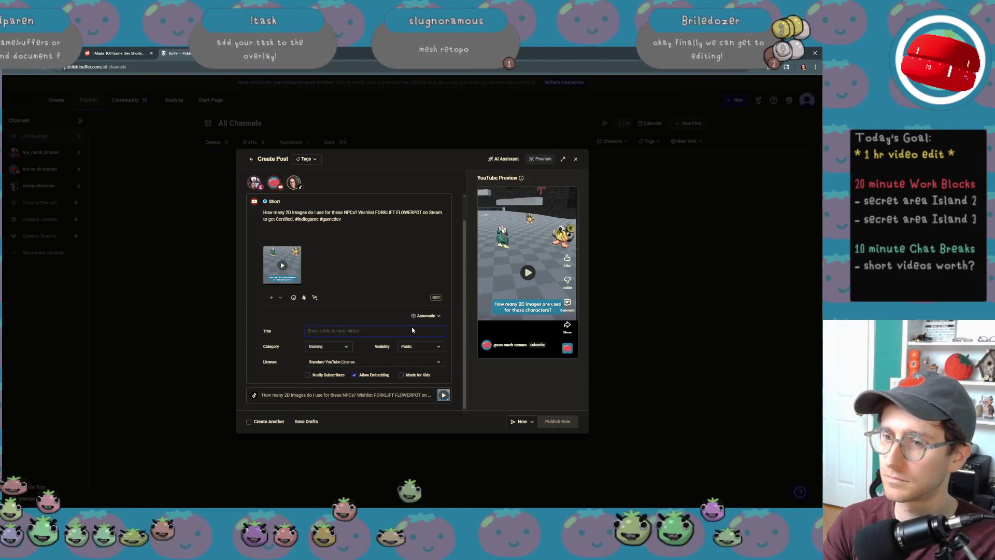
Step: Title the Short 'How many images are used for these NPCs?' and publish it to all channels now
text(Trying to count th)
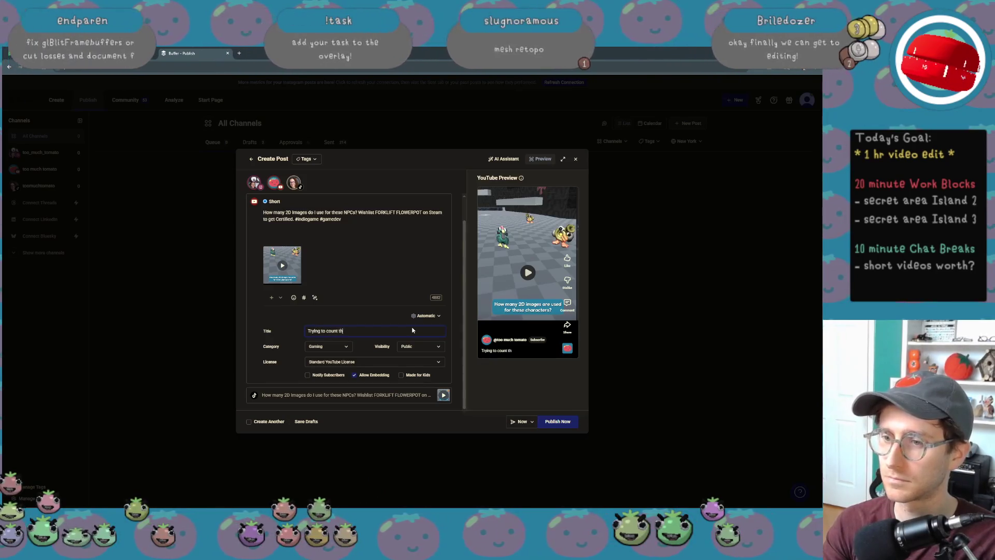
text(e number of images)
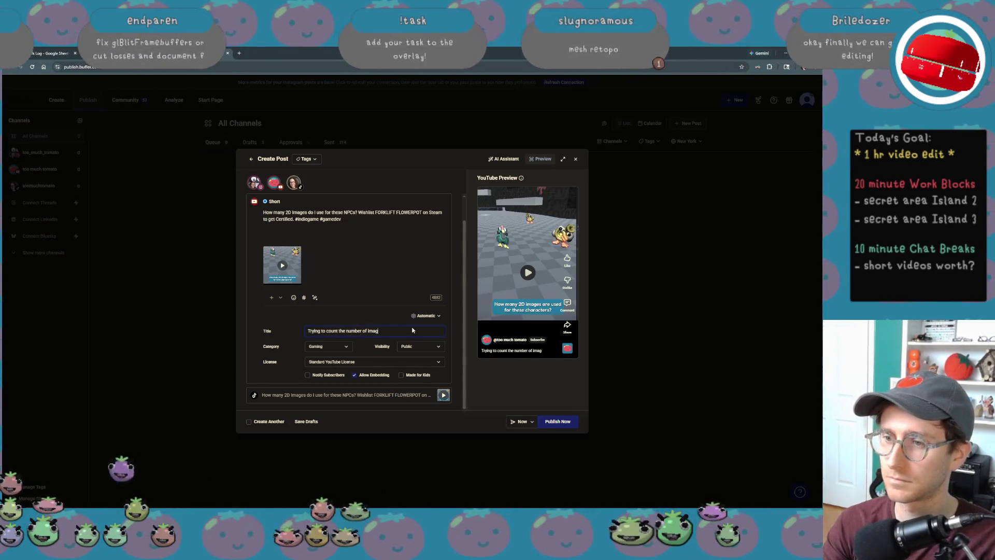
key(BackSpace)
key(BackSpace)
key(BackSpace)
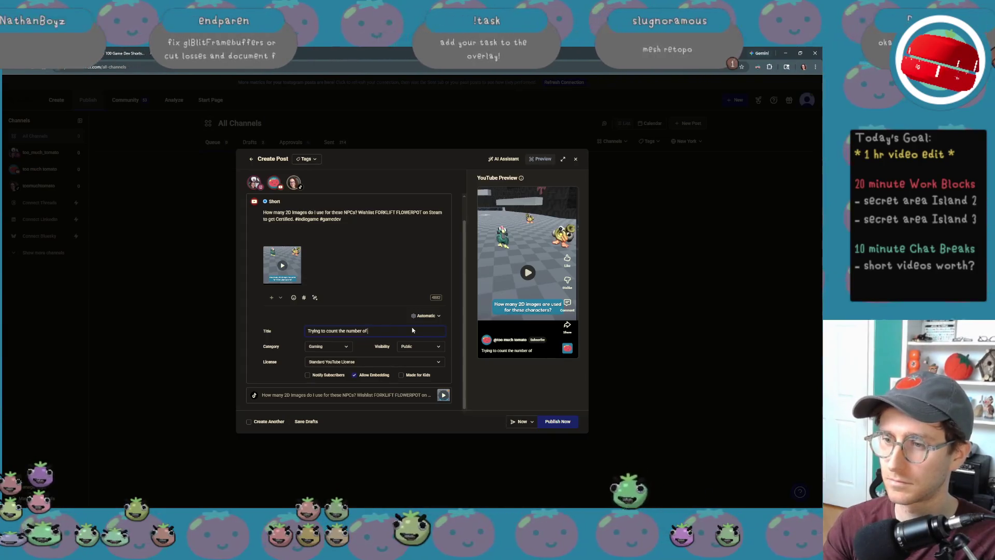
text(How)
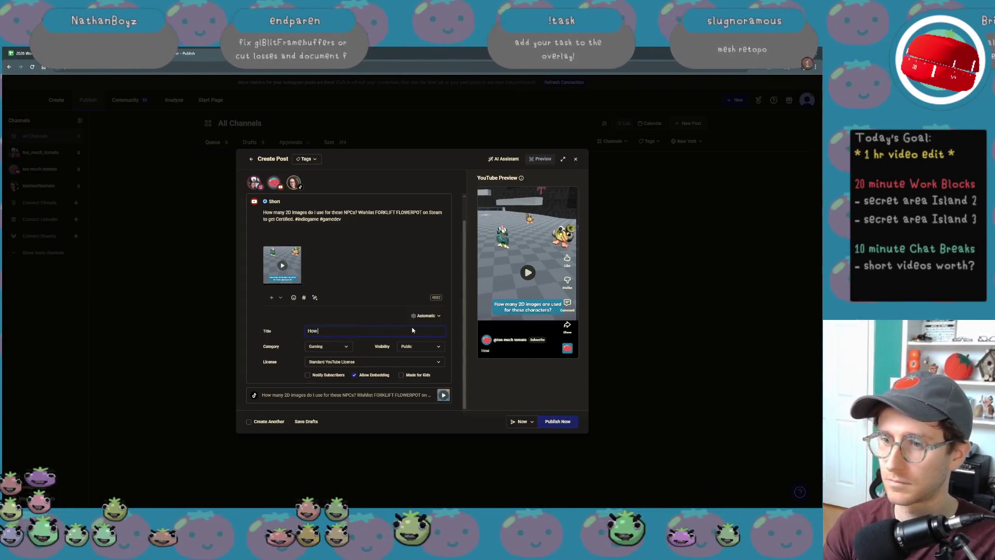
text( many images are u)
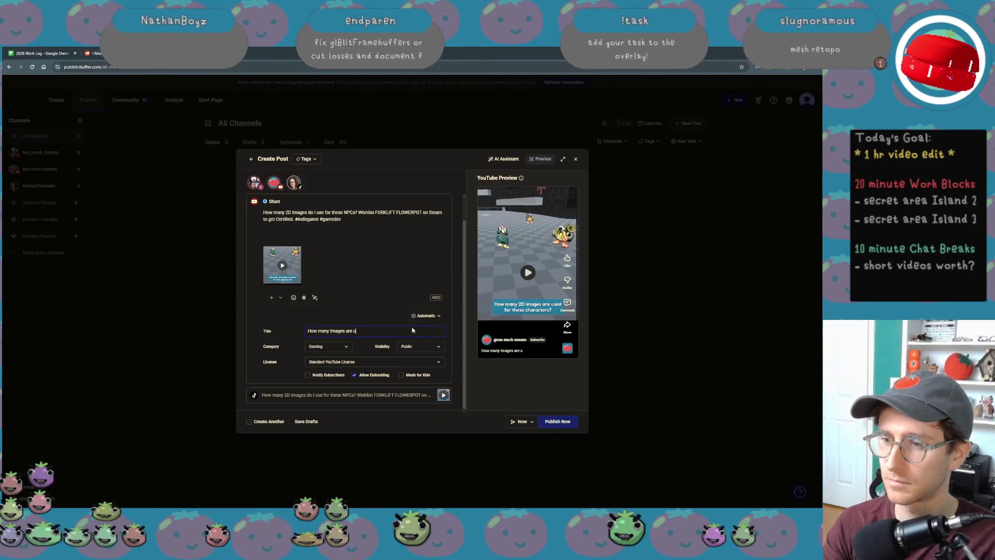
text(sed for these N)
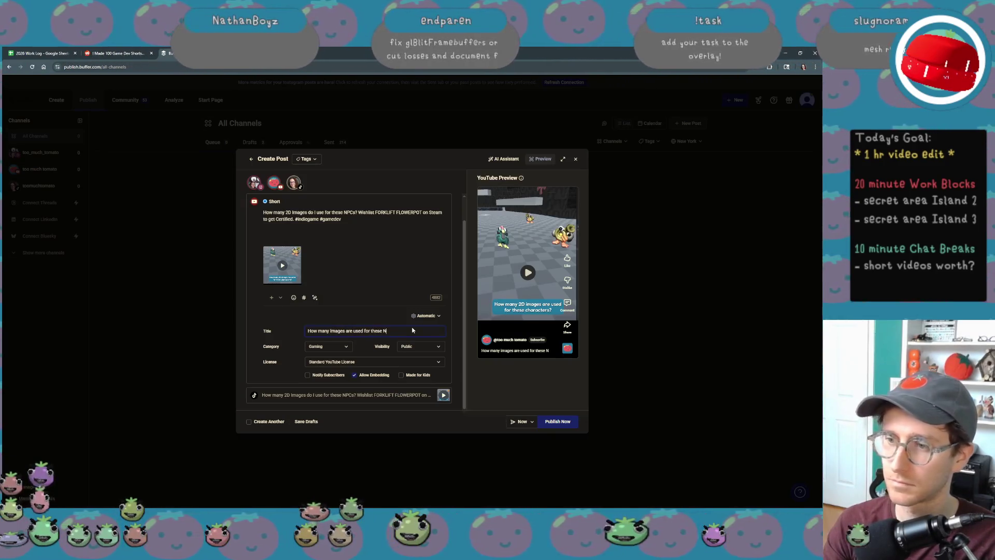
text(PCs?)
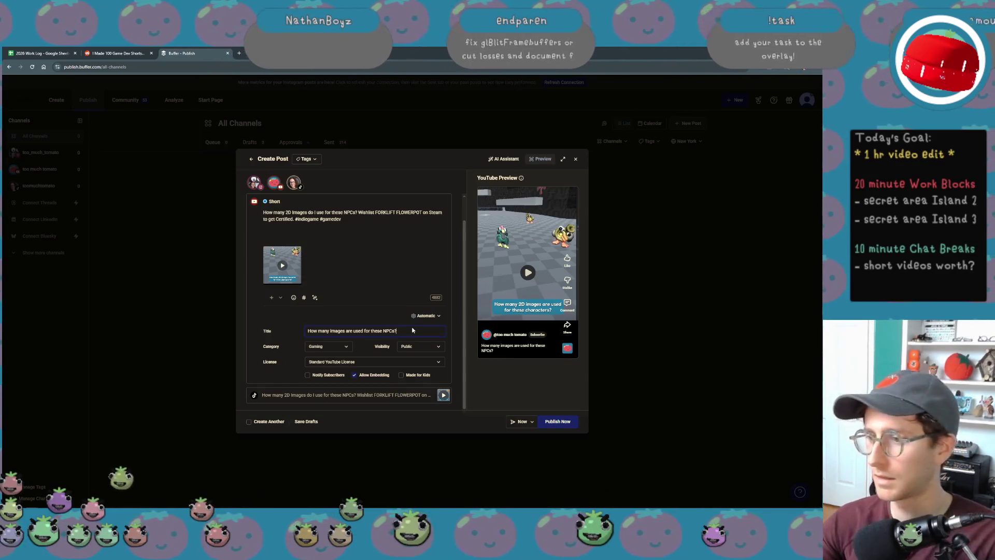
click(377, 395)
click(561, 422)
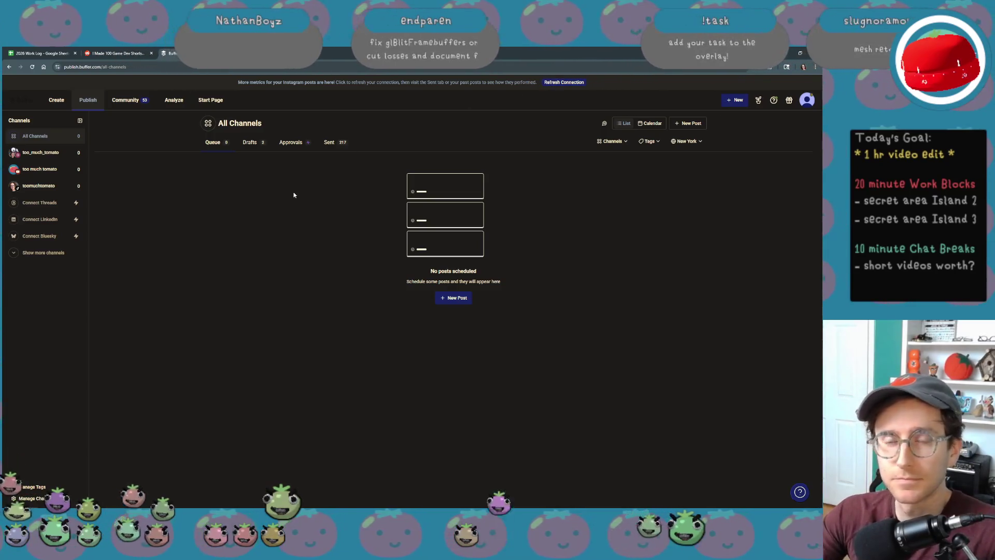
Step: Close Buffer and resize the browser window to show the r/SoloDevelopment post
key(ctrl+w)
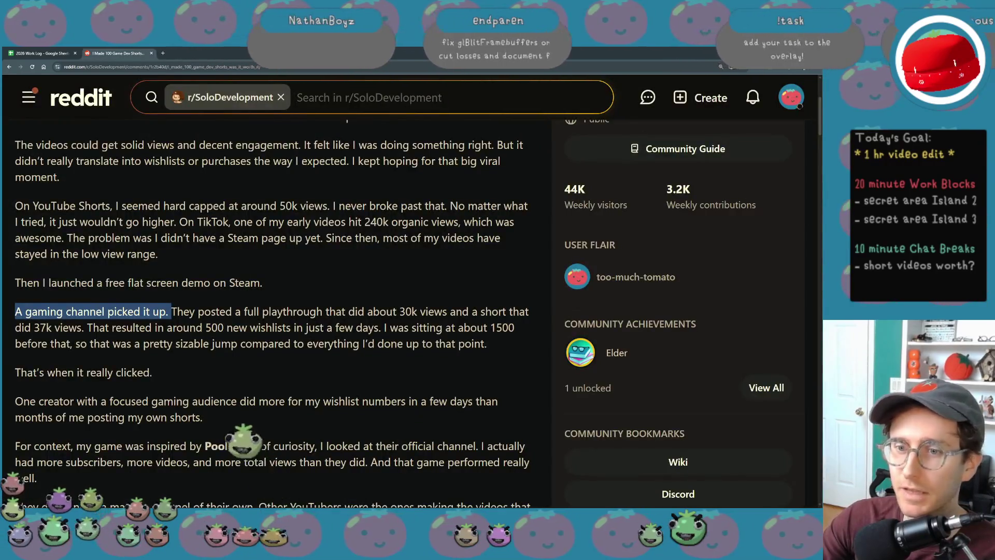
key(super+Down)
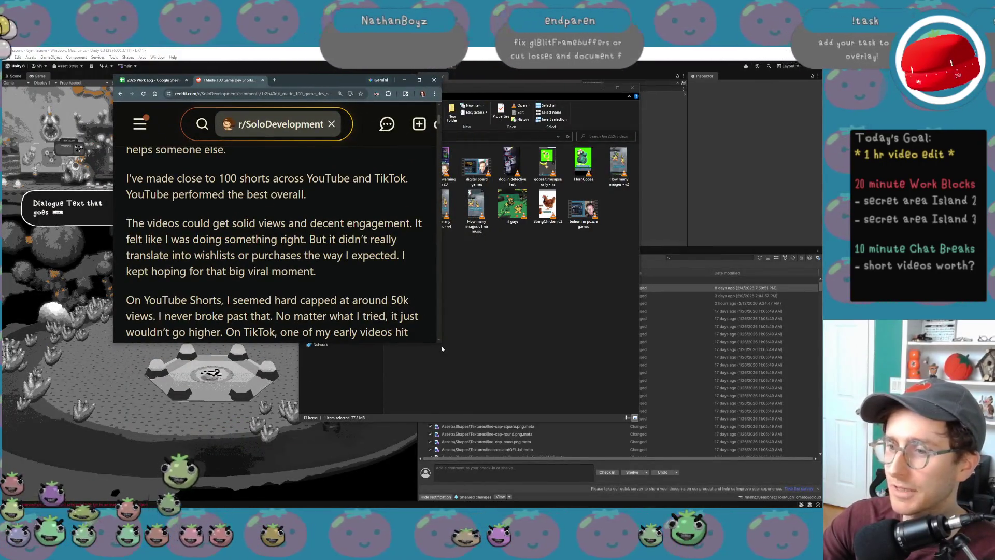
drag(442, 349, 626, 332)
scroll(498, 323, up, 5)
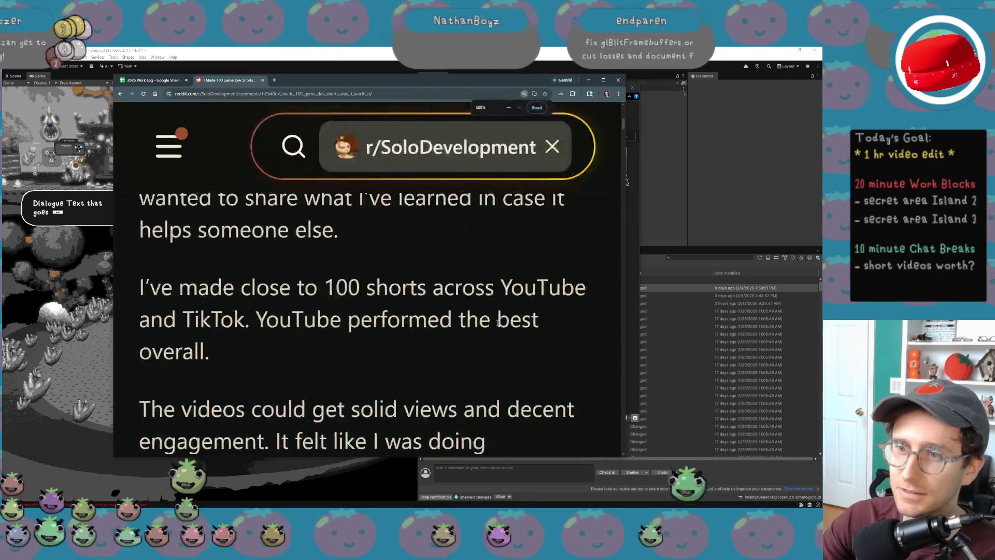
scroll(498, 323, down, 6)
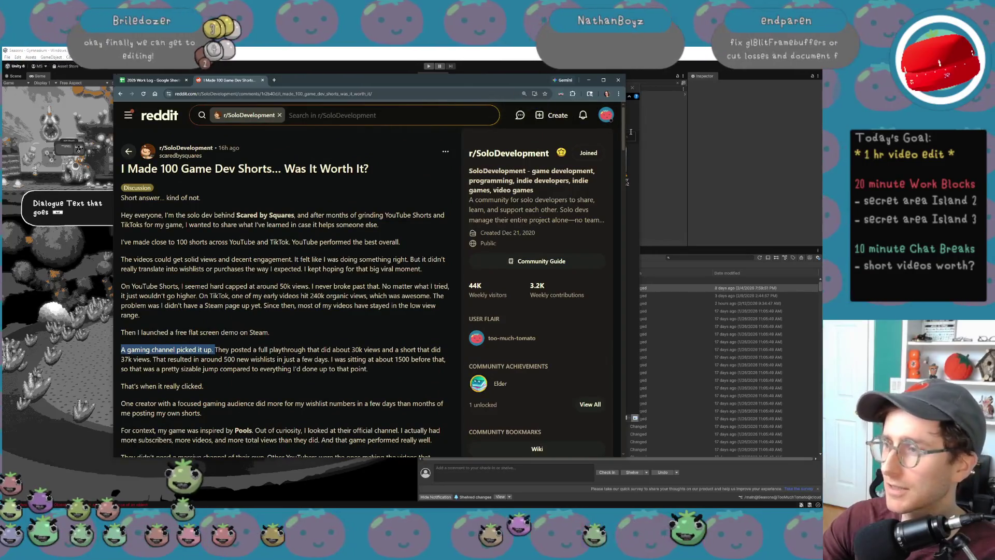
Step: Highlight the lines about making 100 shorts and YouTube performing best overall
click(313, 242)
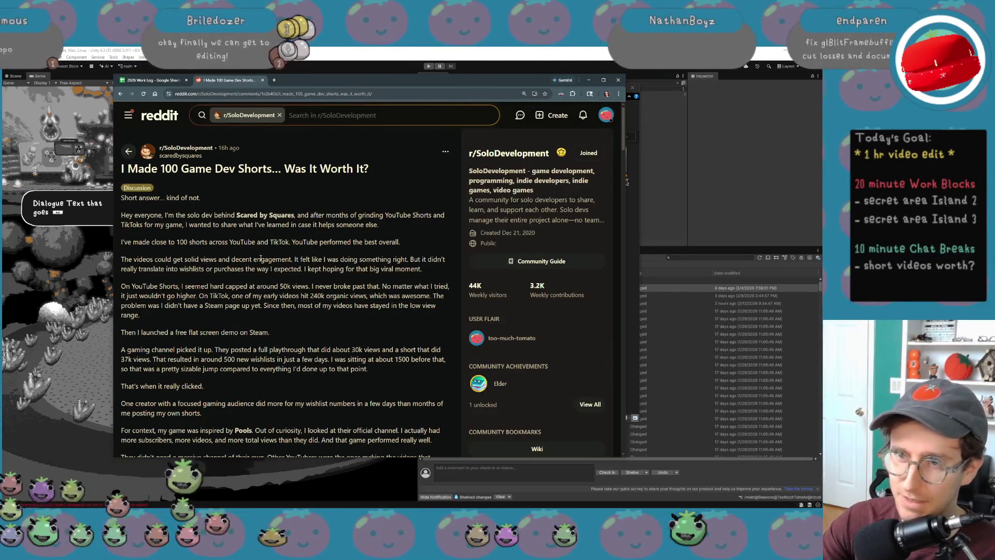
scroll(260, 261, down, 1)
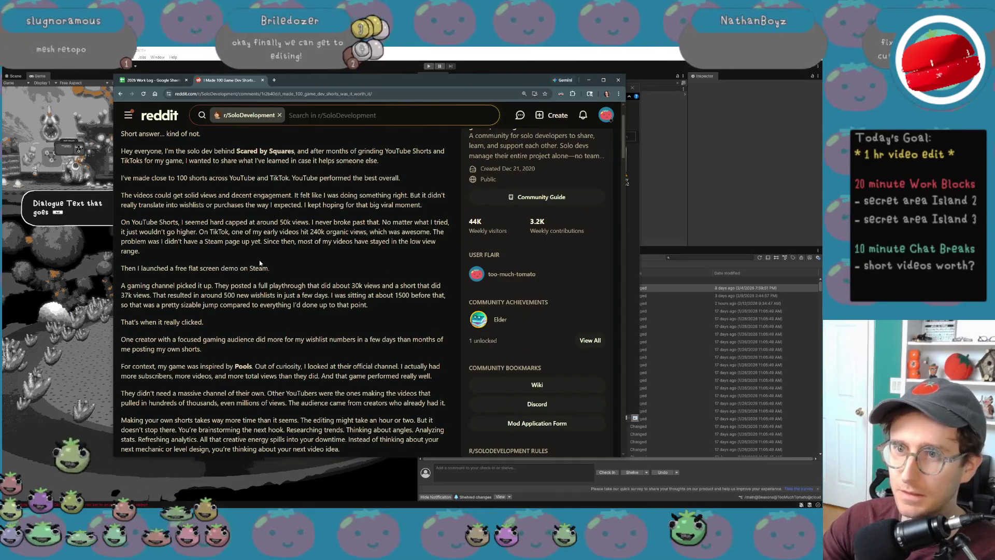
mouse_move(120, 178)
mouse_down()
mouse_move(324, 196)
mouse_move(412, 175)
mouse_up()
drag(292, 182, 404, 180)
click(215, 205)
Step: Highlight points on views not becoming wishlists, the 50k cap, 240k organic views and no Steam page
mouse_move(133, 201)
mouse_down()
mouse_move(297, 196)
mouse_move(443, 210)
mouse_up()
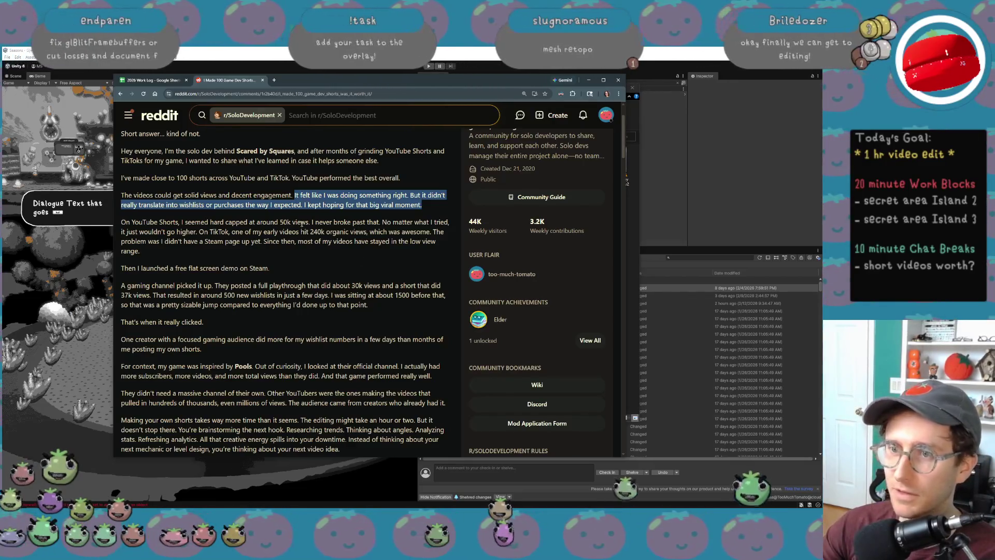
drag(182, 221, 310, 224)
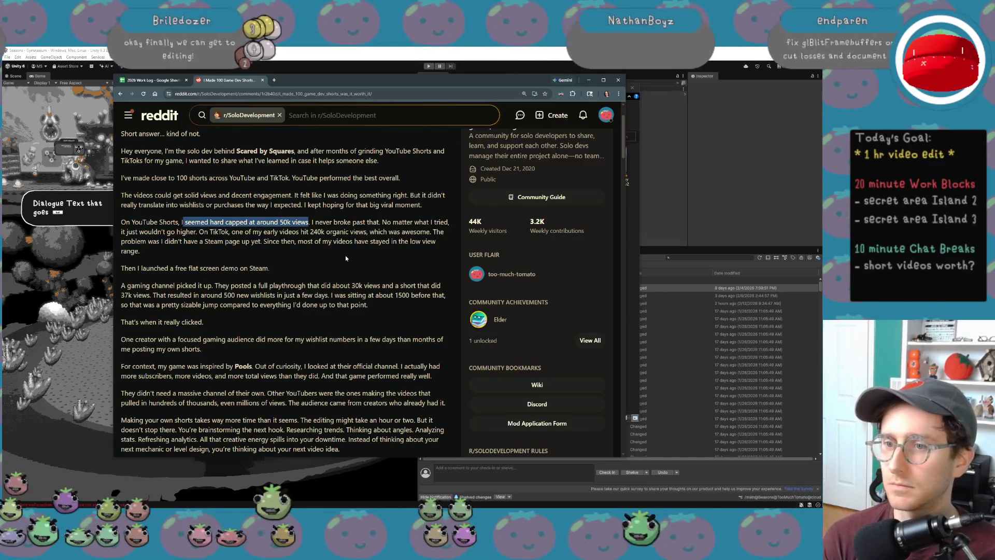
drag(349, 232, 244, 232)
click(342, 238)
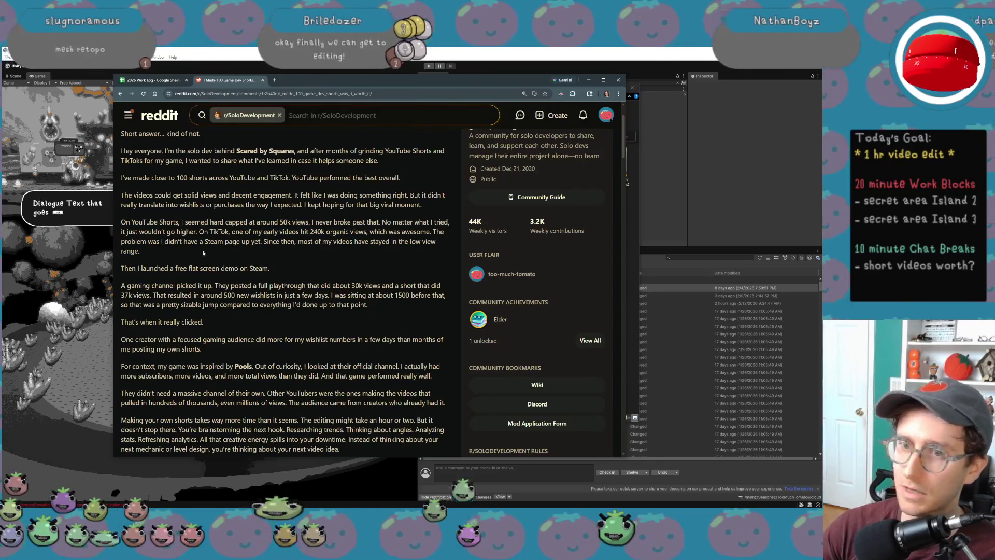
drag(134, 241, 272, 241)
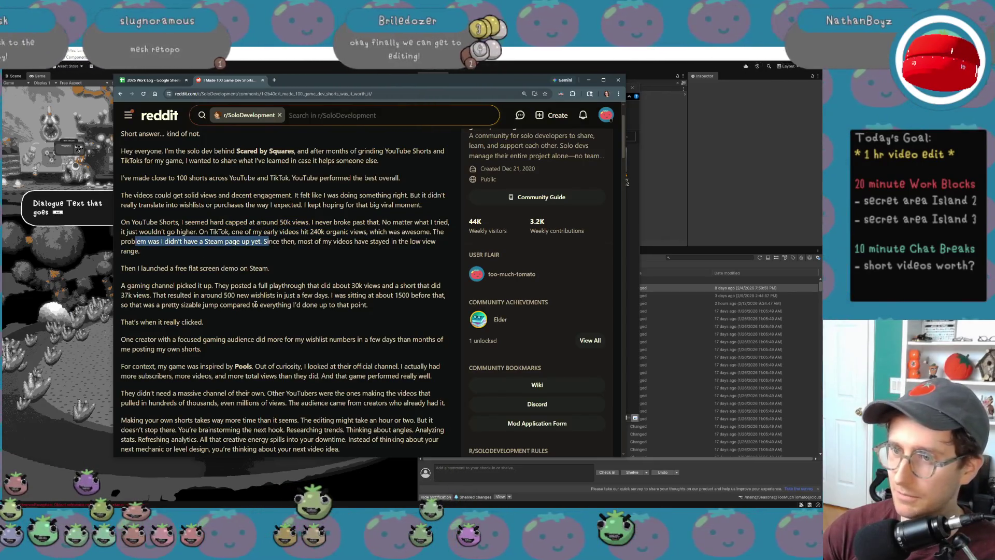
click(284, 250)
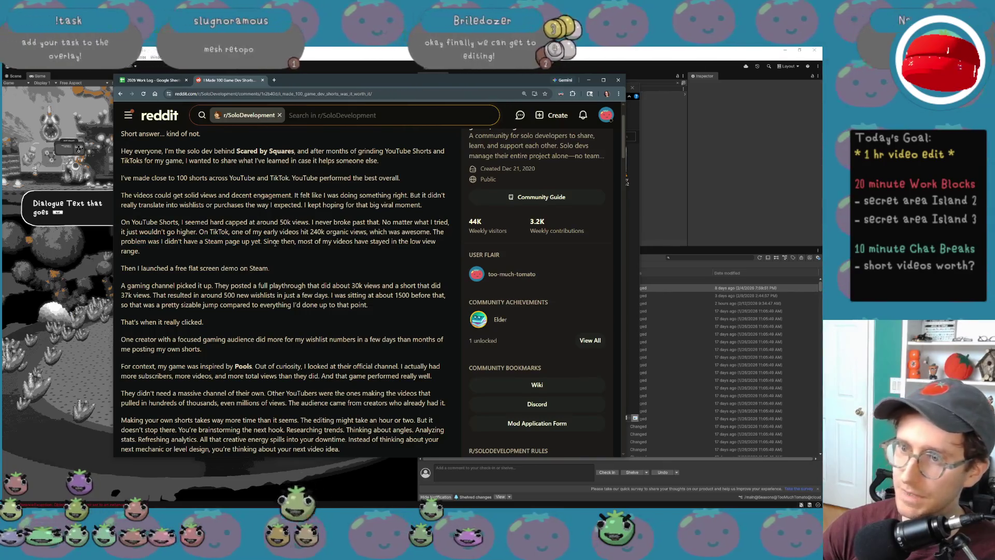
drag(276, 242, 278, 265)
scroll(278, 269, down, 2)
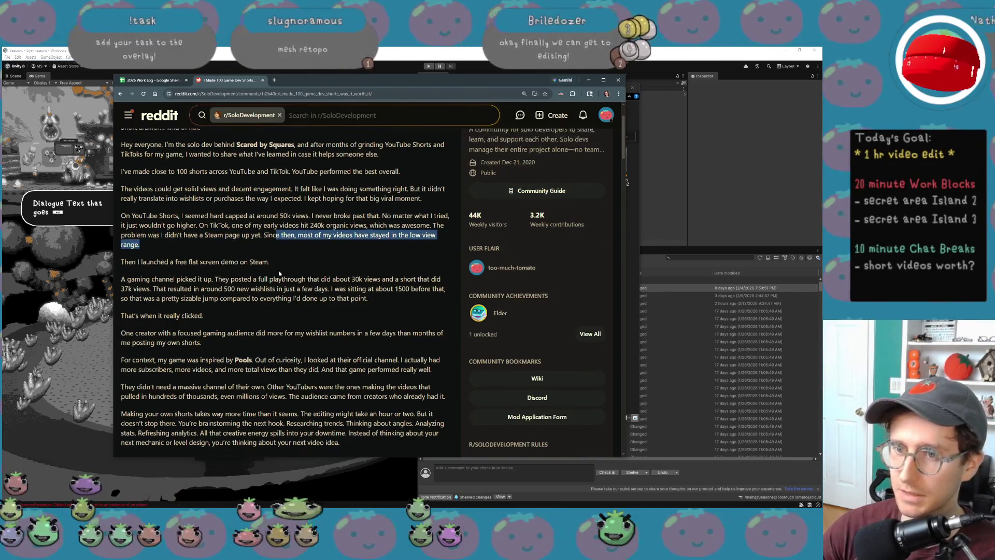
scroll(280, 272, down, 2)
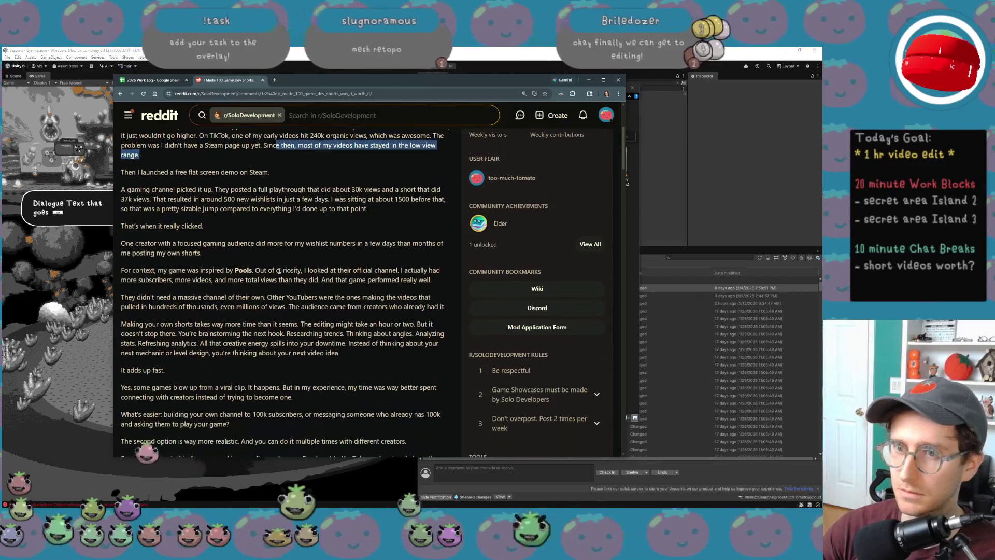
mouse_move(269, 141)
mouse_down()
mouse_move(155, 141)
mouse_move(227, 158)
mouse_move(364, 155)
mouse_move(362, 167)
mouse_move(191, 177)
mouse_move(154, 168)
mouse_move(328, 168)
mouse_up()
click(214, 161)
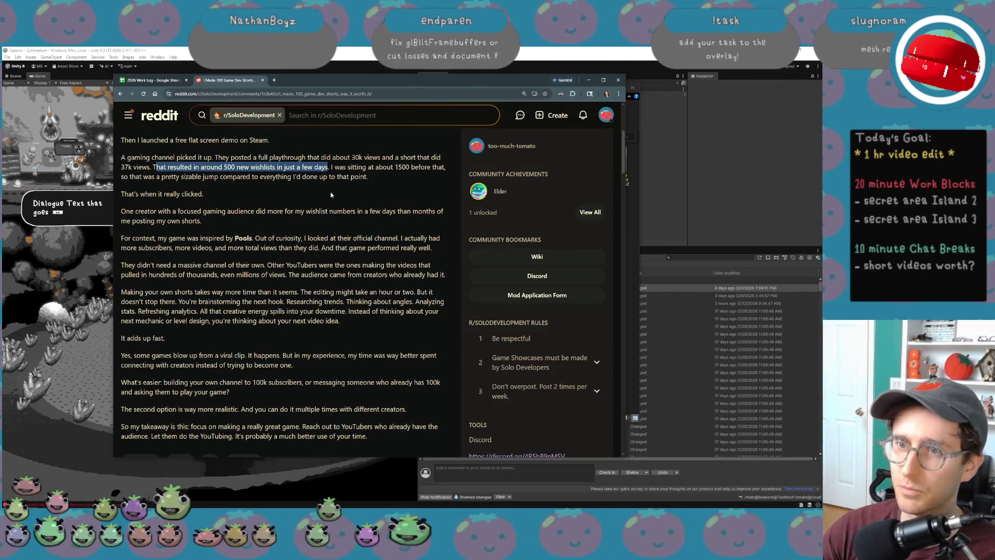
click(331, 186)
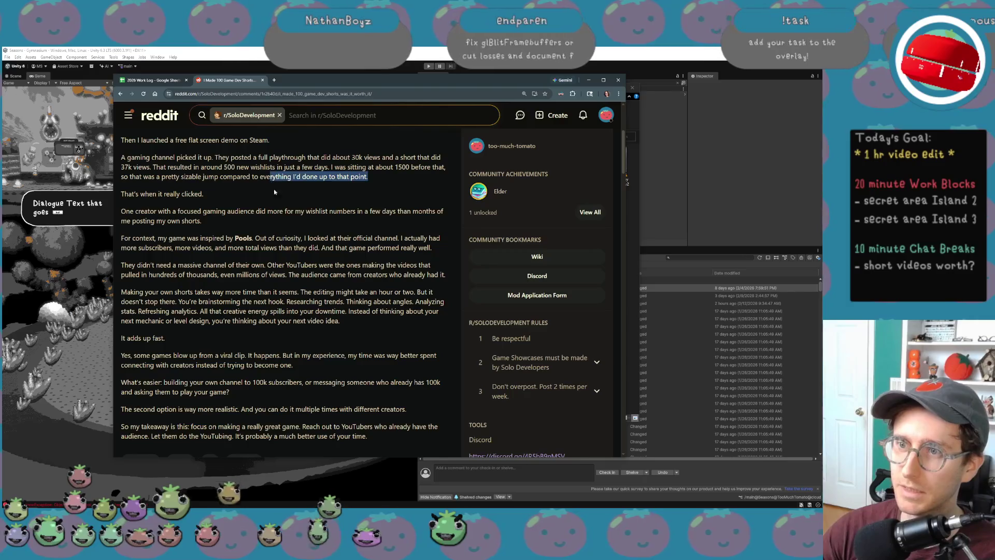
mouse_move(206, 199)
mouse_down()
mouse_move(124, 195)
mouse_move(129, 212)
mouse_move(243, 226)
mouse_up()
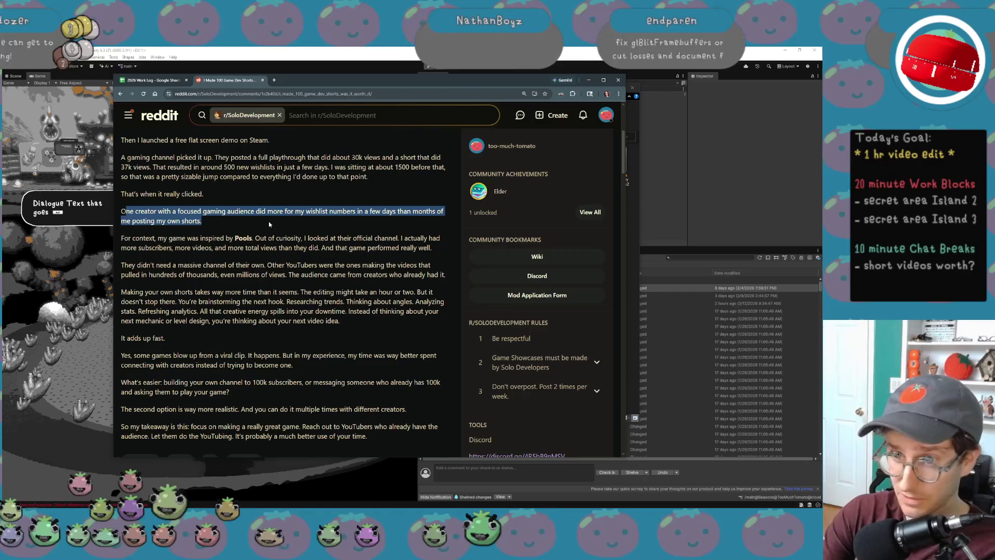
scroll(268, 222, down, 1)
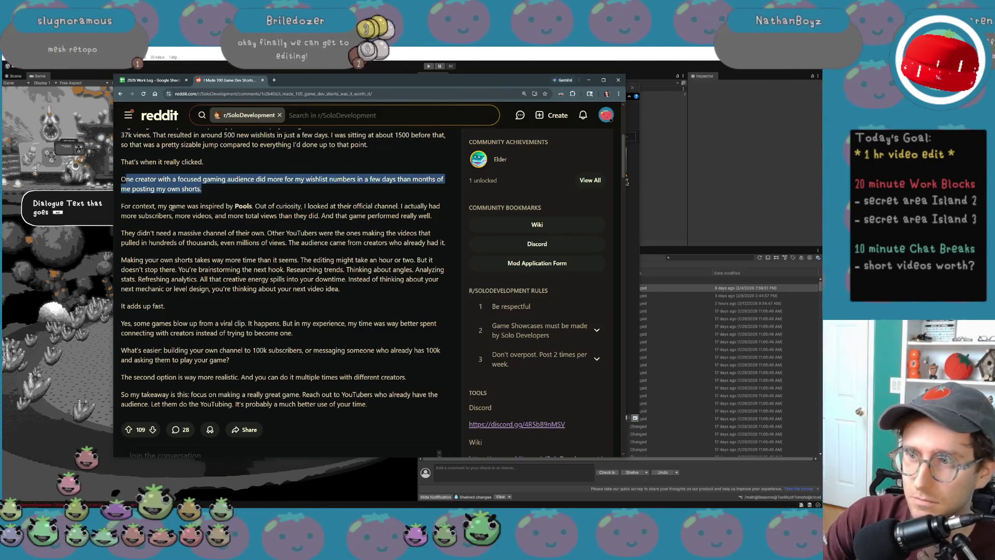
scroll(172, 209, down, 1)
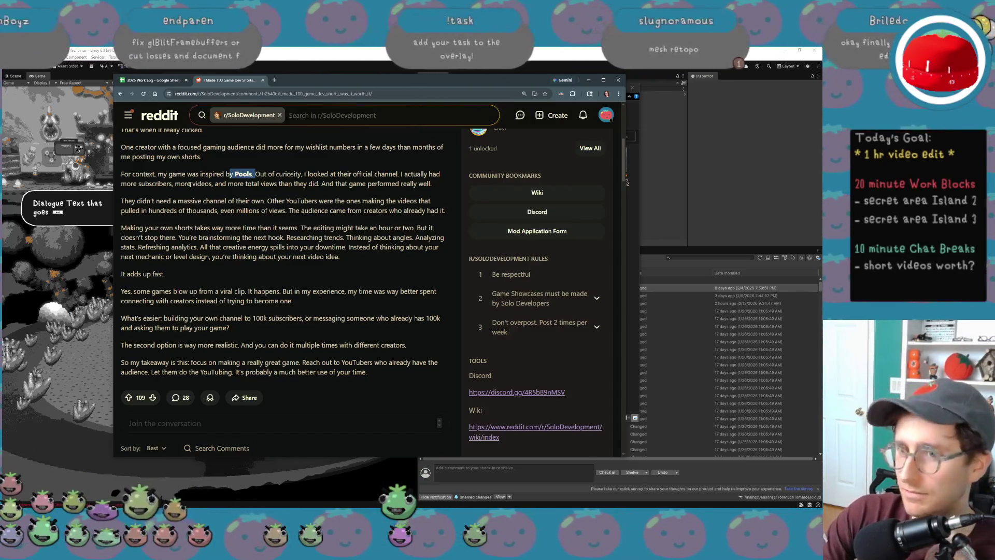
drag(189, 174, 261, 201)
click(275, 195)
drag(317, 183, 355, 202)
click(315, 204)
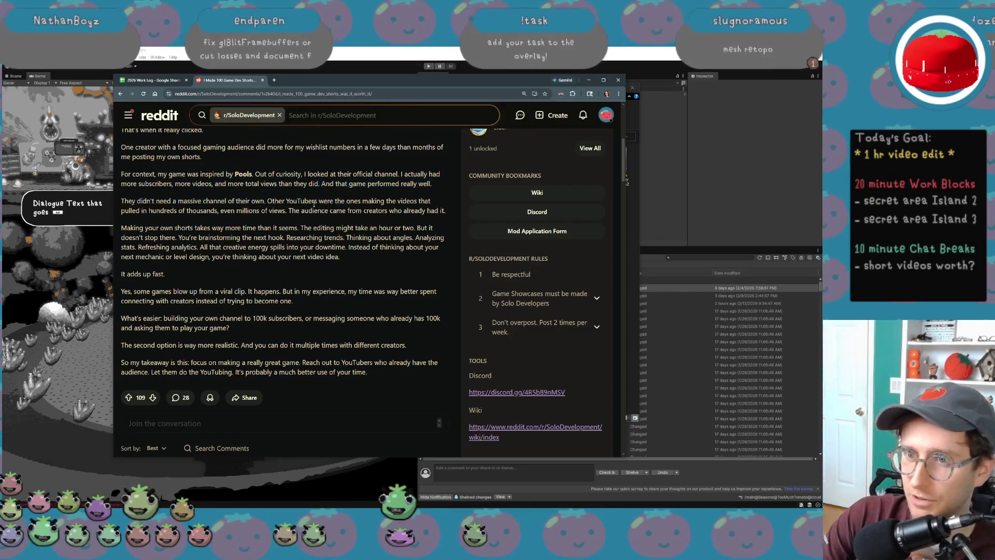
mouse_move(170, 207)
mouse_down()
mouse_move(271, 201)
mouse_move(266, 210)
mouse_move(447, 216)
mouse_up()
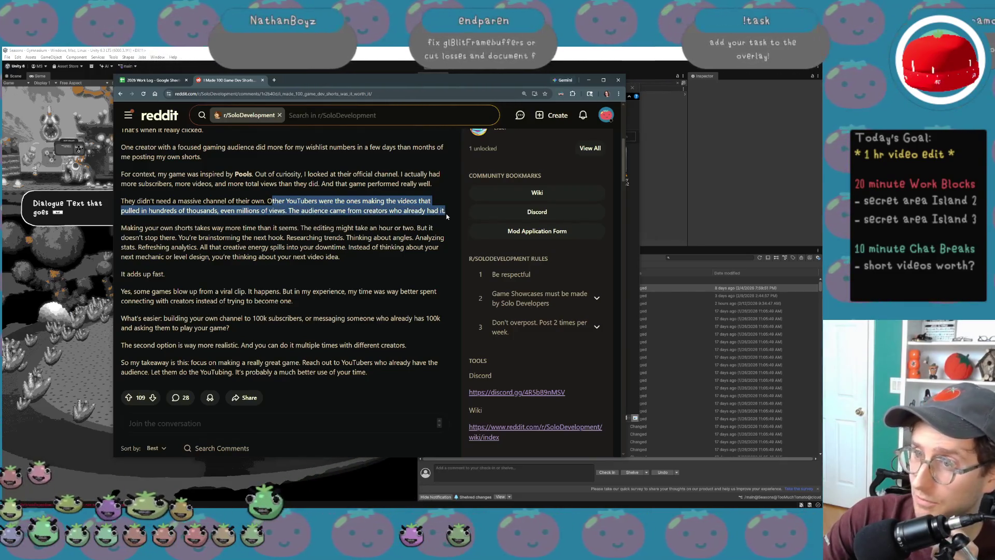
click(288, 211)
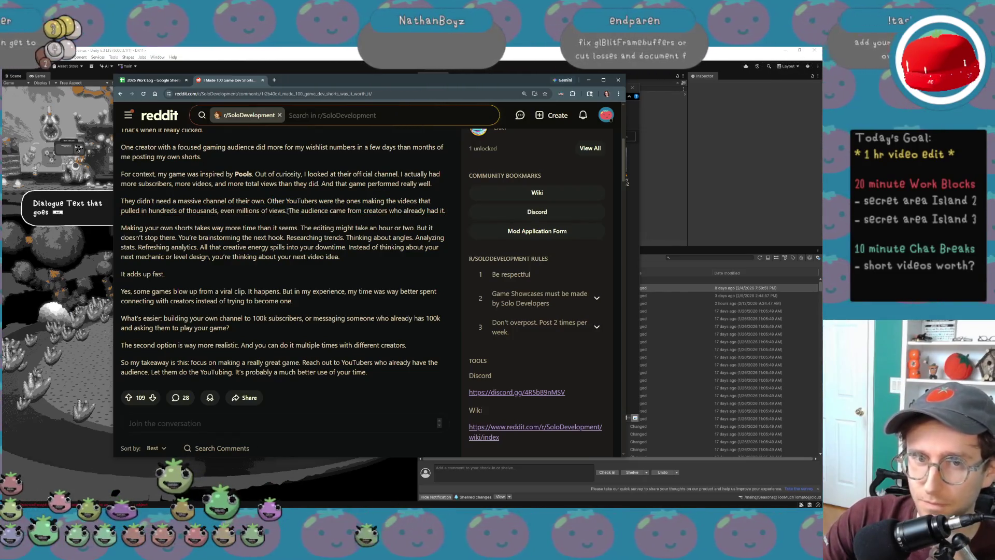
drag(122, 201, 446, 211)
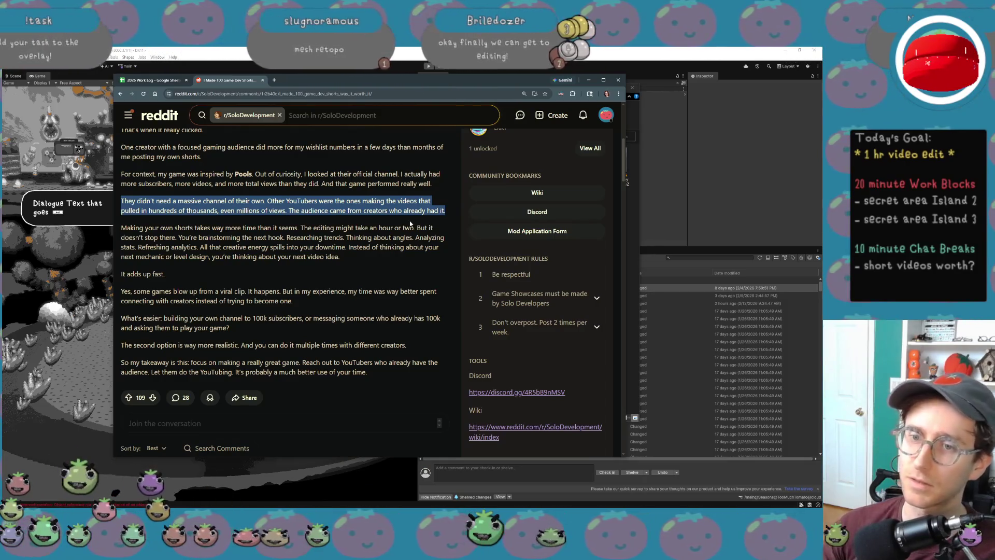
triple_click(406, 239)
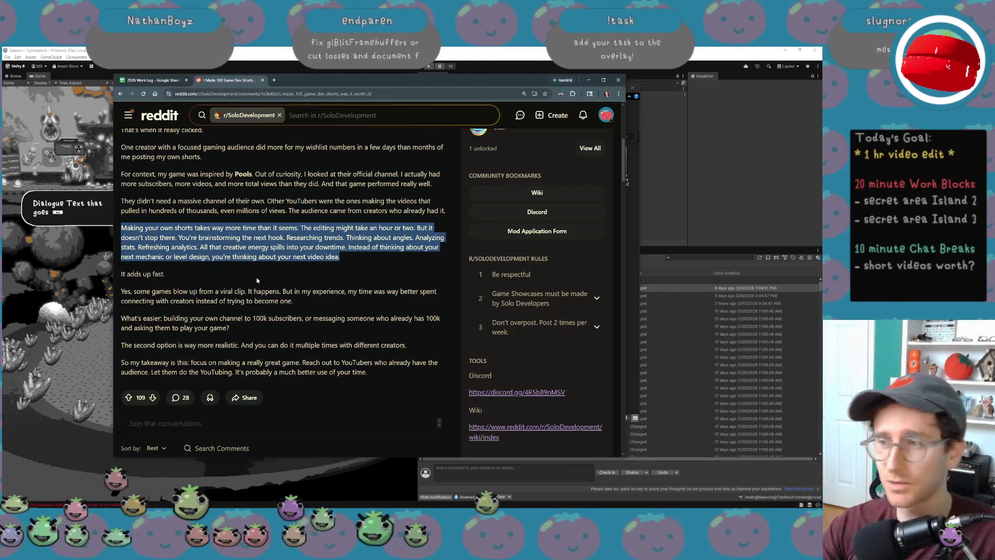
key(ctrl+plus)
key(ctrl+plus)
Step: Shrink the page text one step and widen the browser window so lines run longer
key(ctrl+minus)
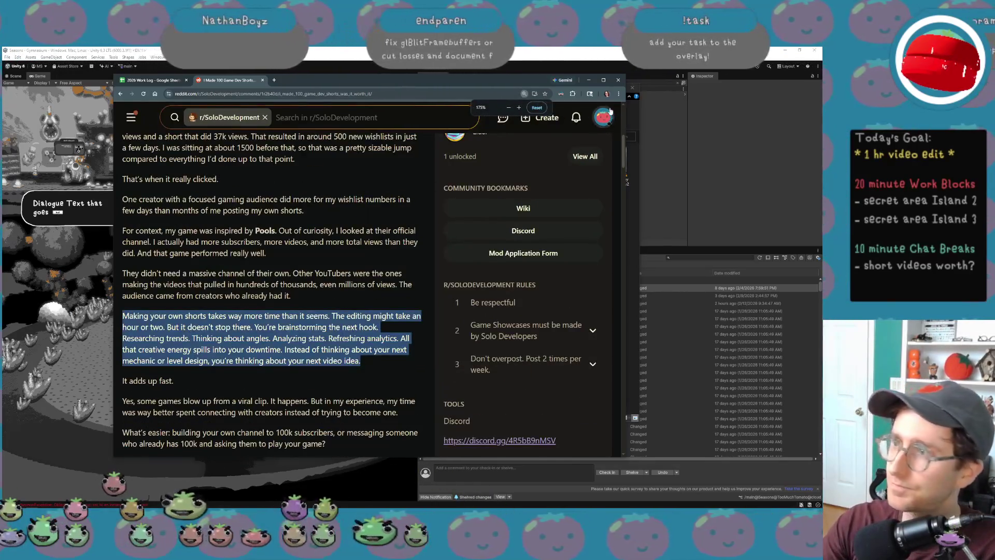
drag(628, 134, 715, 134)
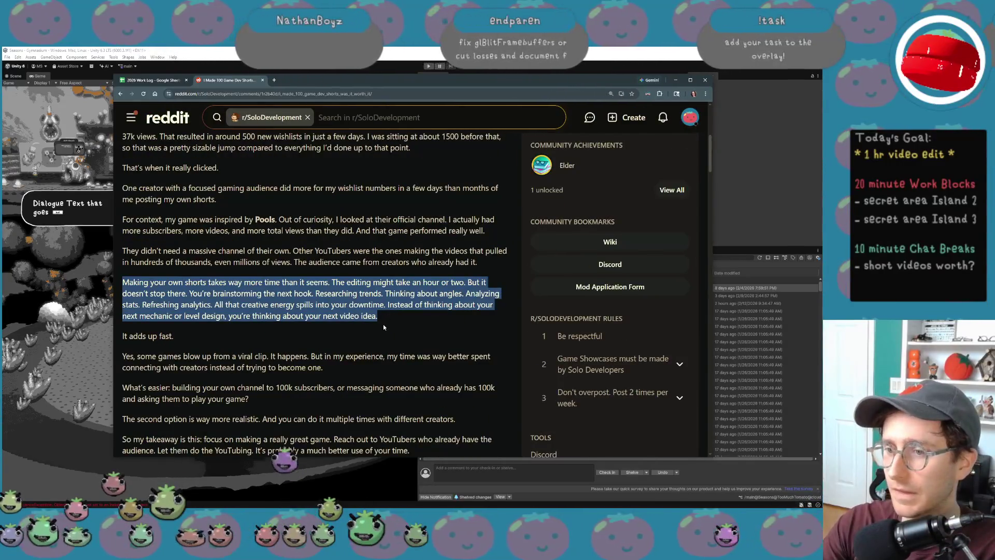
drag(132, 282, 122, 282)
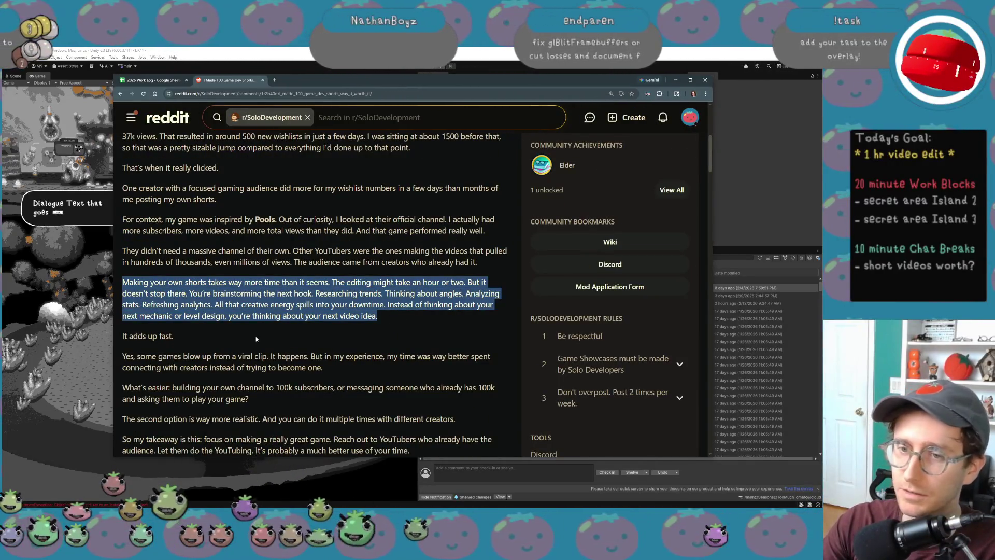
scroll(257, 336, down, 2)
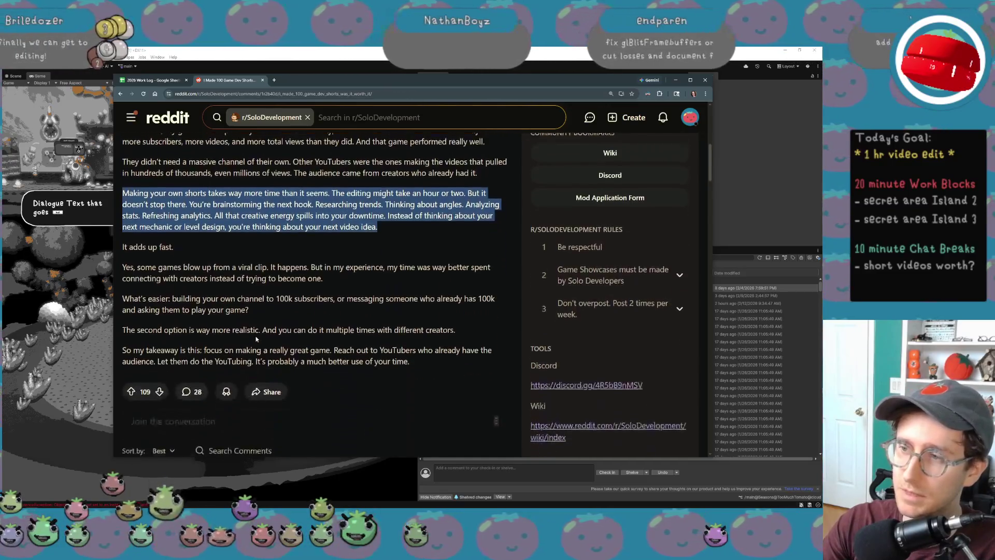
Step: Highlight the paragraph about making your own shorts and the line 'It adds up fast'
click(144, 189)
drag(127, 187, 377, 220)
click(239, 239)
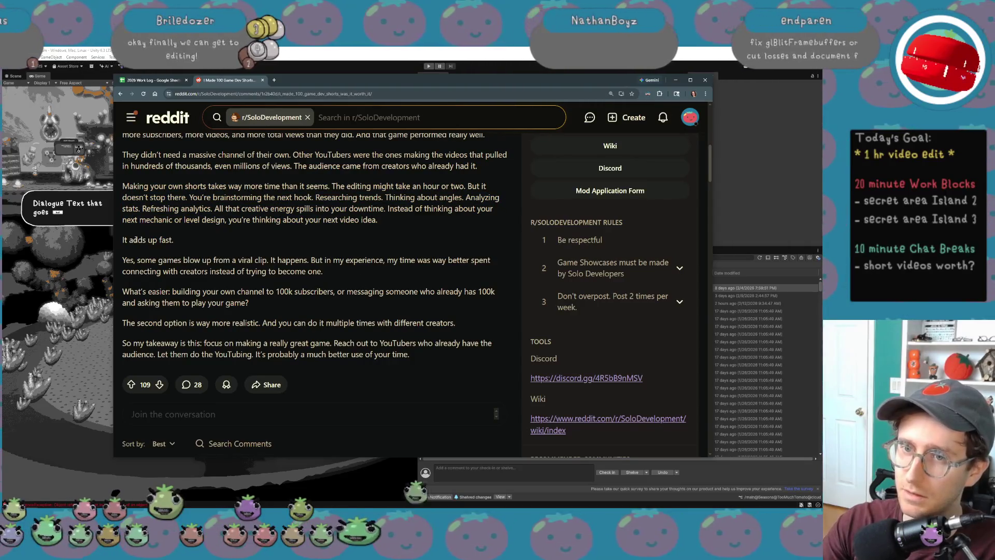
triple_click(134, 240)
click(135, 240)
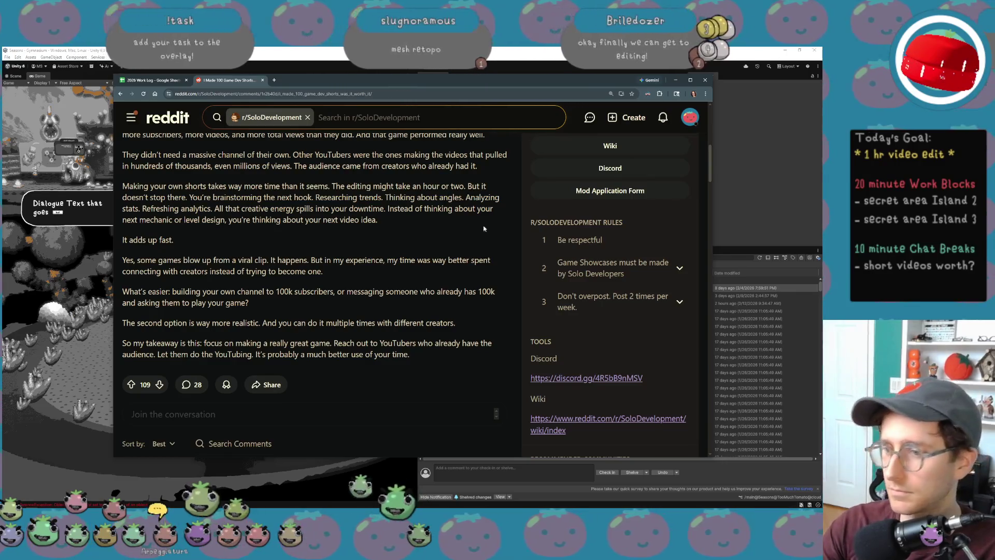
Step: Delete the 'How many images' v1 no music, v2 and v3 exports, then close the folder
click(675, 80)
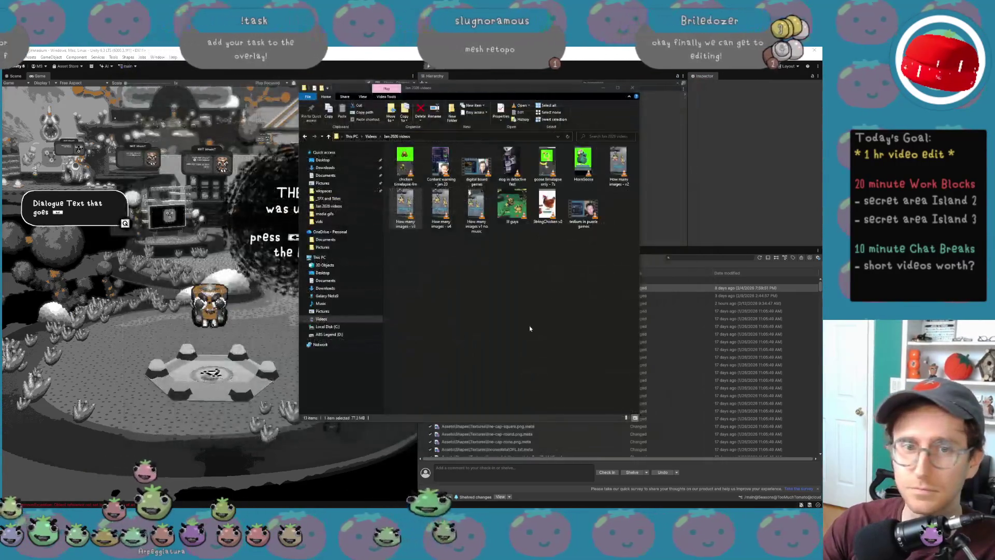
click(530, 328)
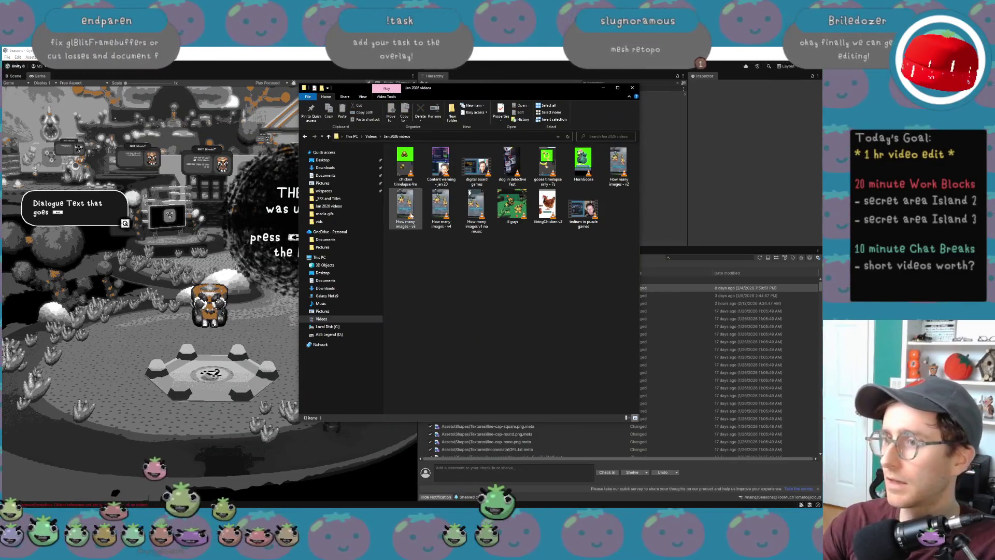
click(471, 219)
ctrl+click(615, 161)
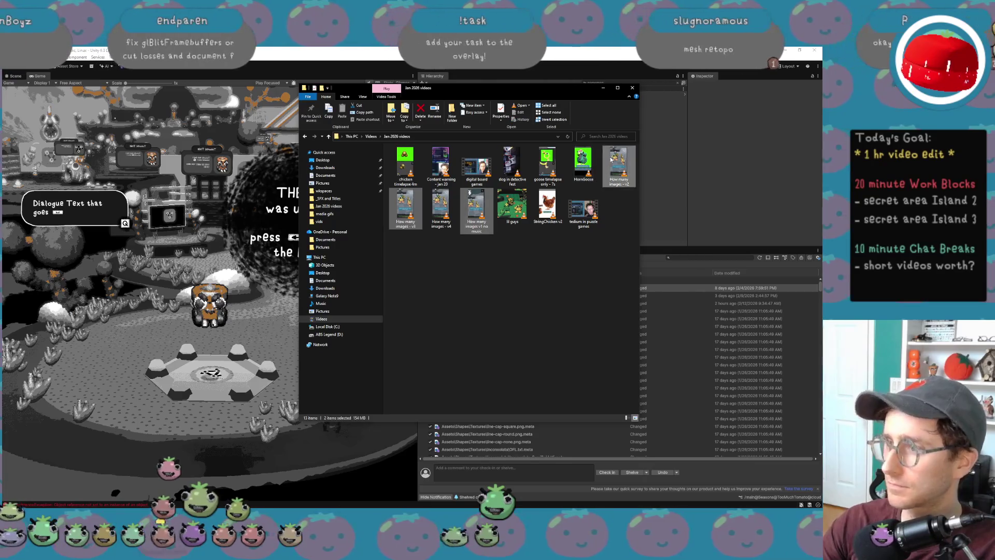
key(Delete)
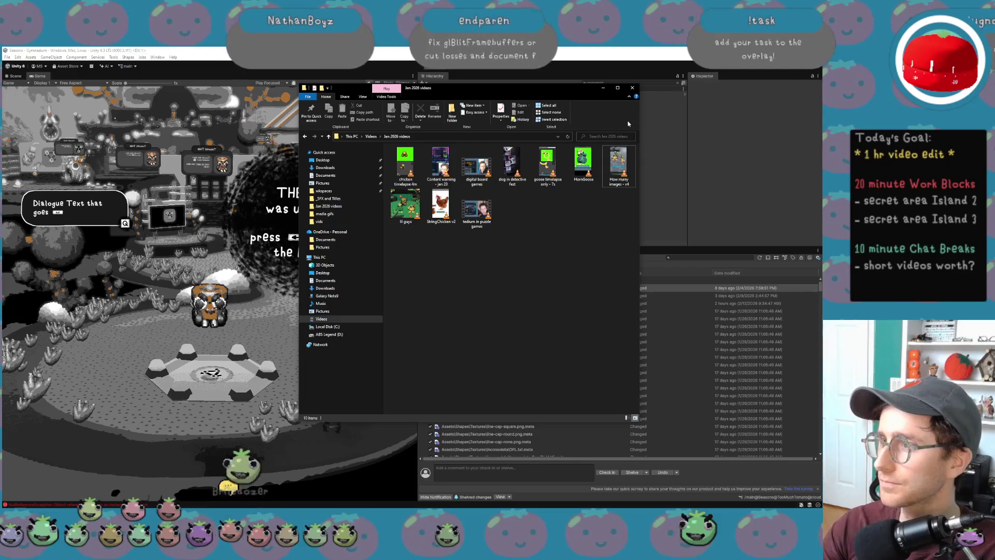
click(602, 87)
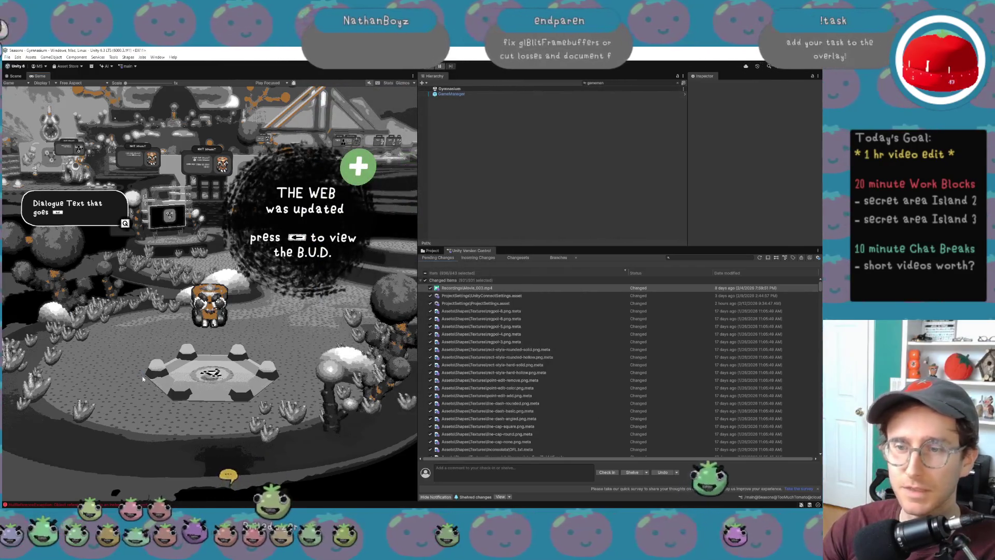
Step: Switch Unity's bottom panel to the Project tab showing the Assets Scenes folder
click(432, 251)
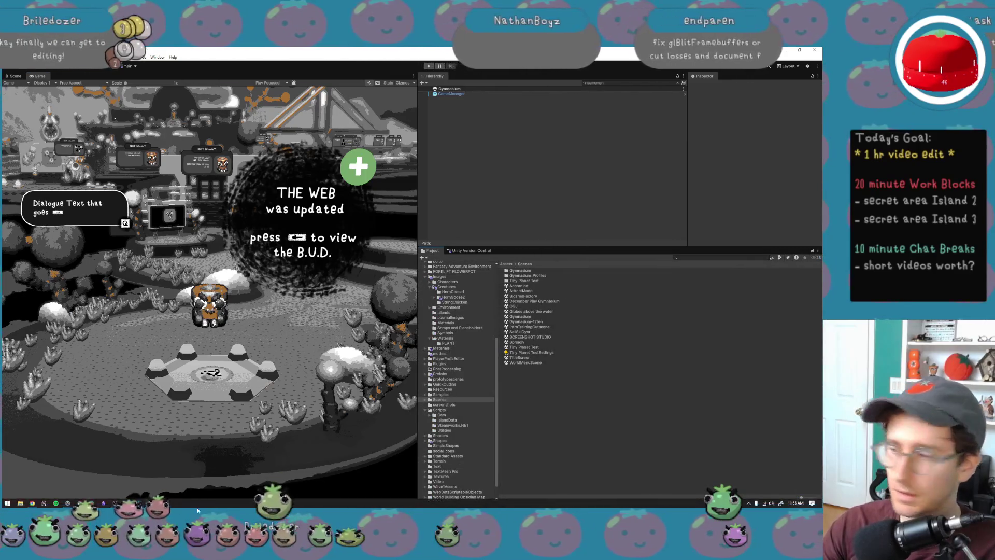
mouse_move(356, 510)
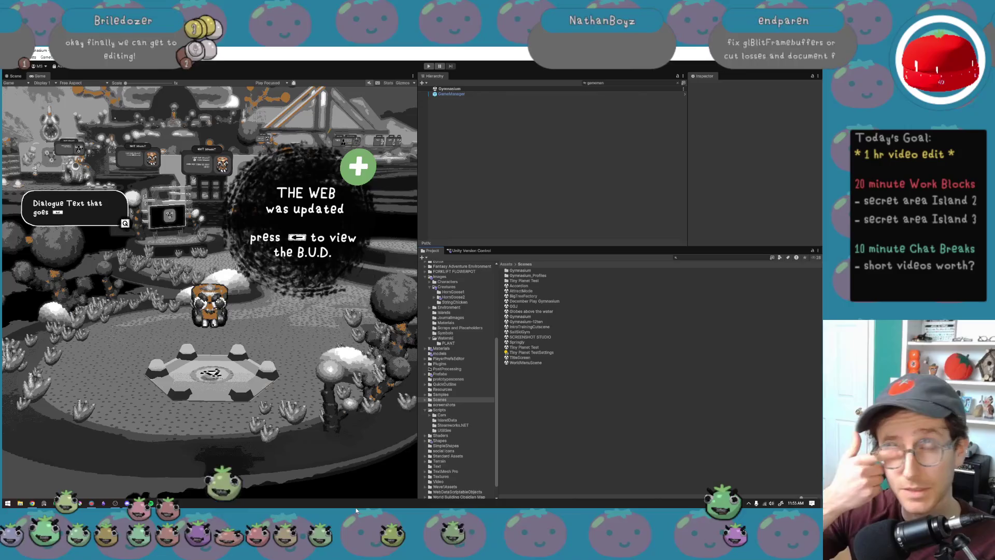
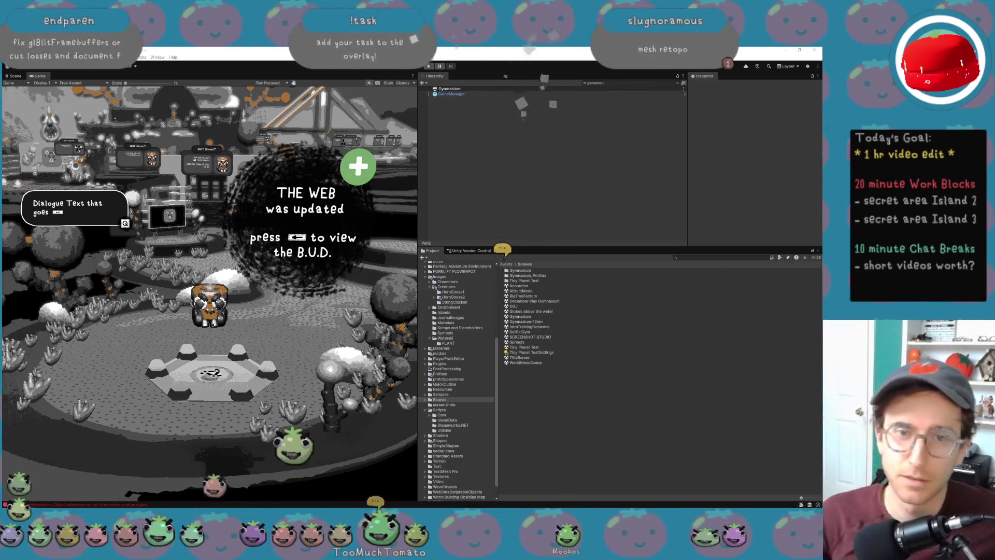
Step: Switch from Unity to the browser and scroll down the Join the Tomato Club page
key(alt+Tab)
scroll(490, 438, down, 3)
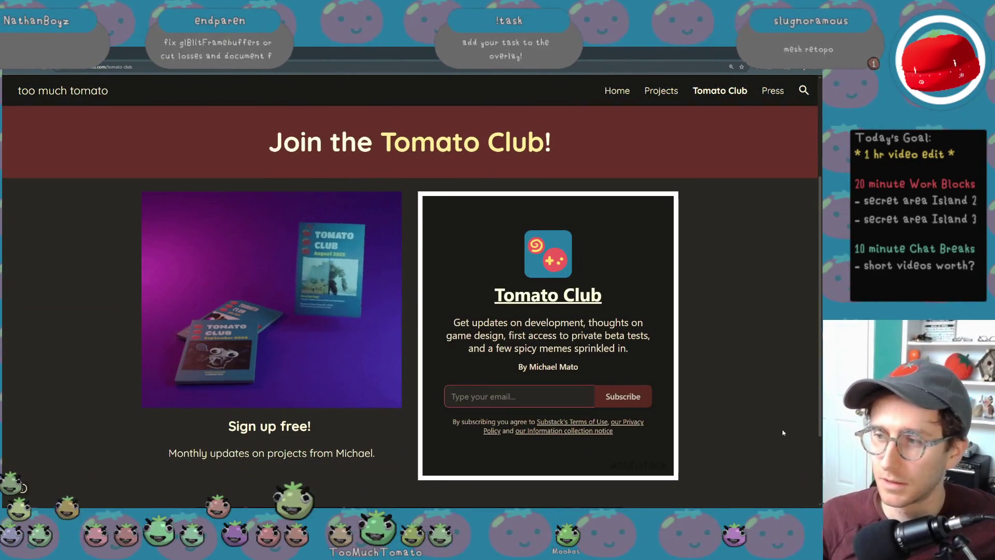
Step: Open the Tomato Club newsletter on Substack in a new tab and scroll through its posts
click(589, 300)
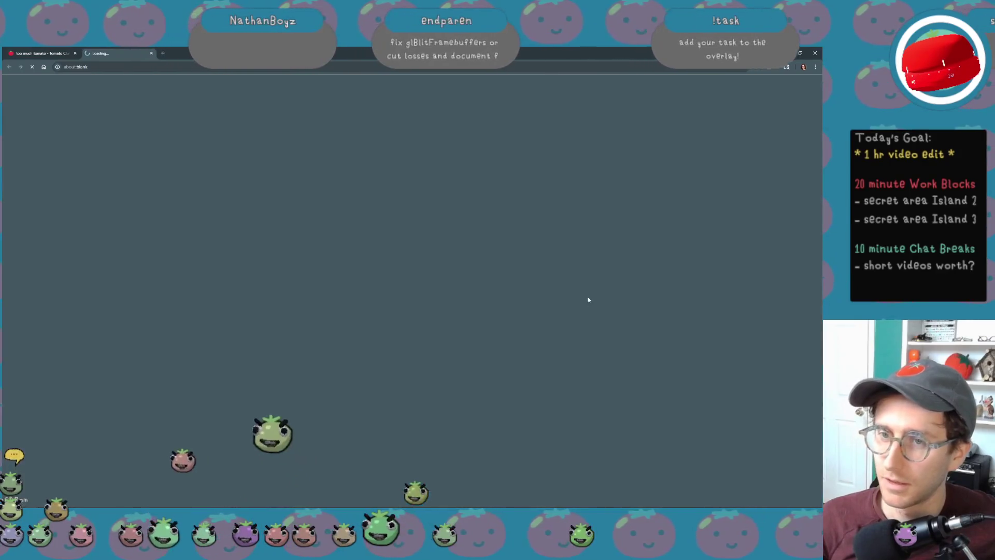
scroll(568, 335, down, 4)
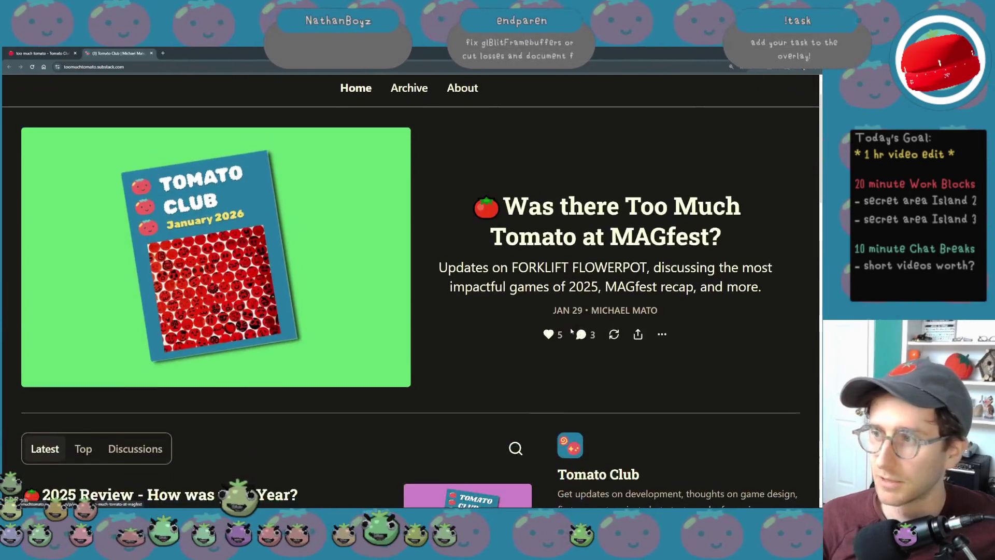
scroll(569, 335, down, 10)
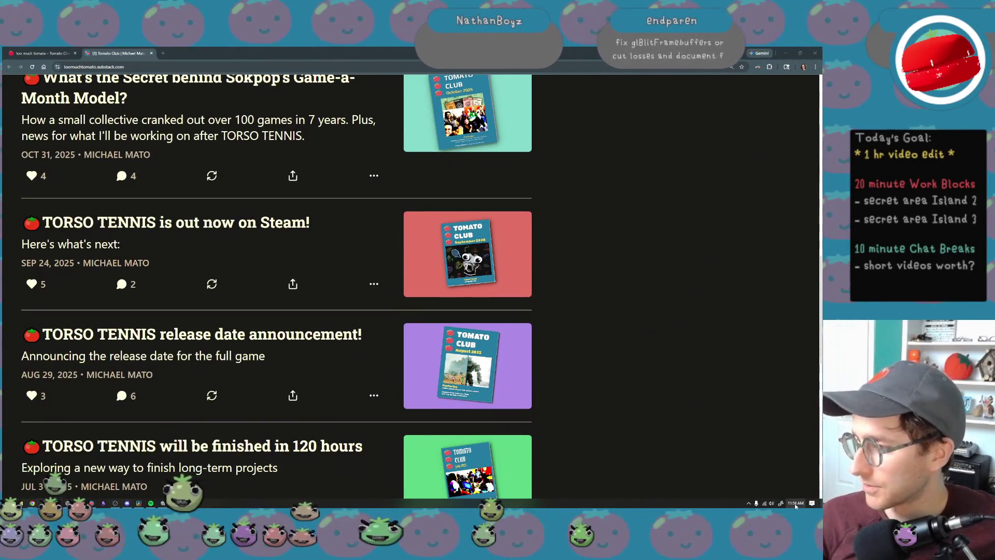
Step: Return to the top of the newsletter home page, briefly visiting then closing the video editor
right_click(726, 504)
click(638, 405)
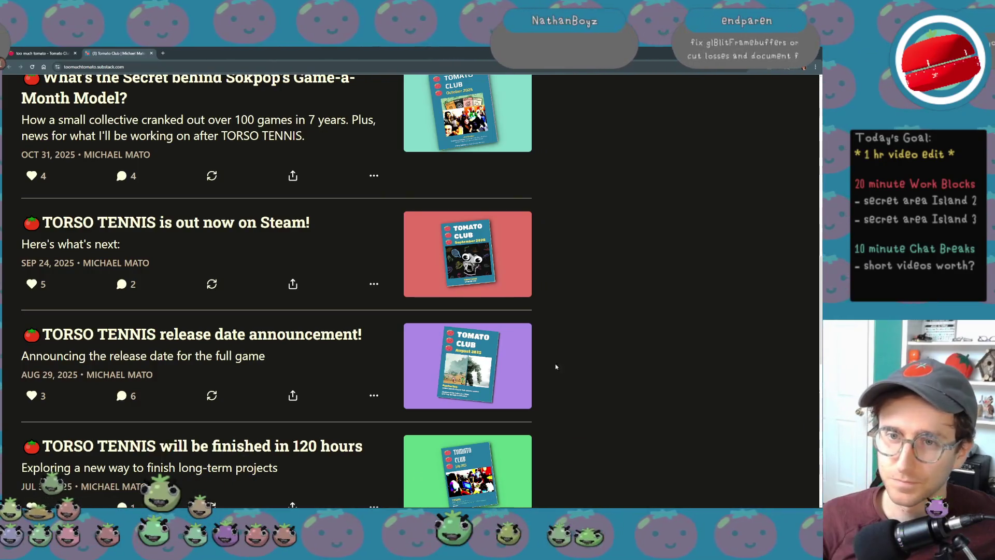
scroll(555, 363, up, 4)
scroll(597, 365, up, 11)
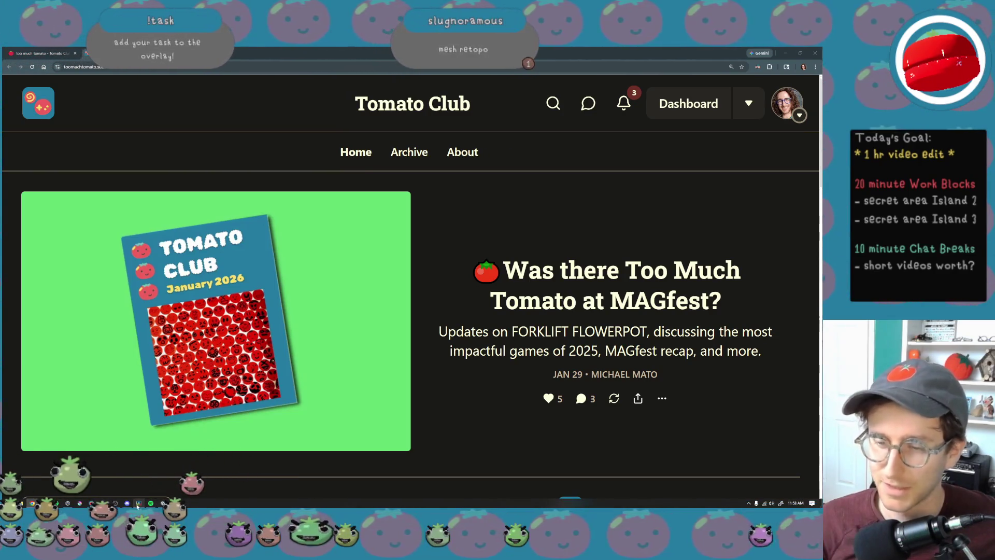
click(148, 506)
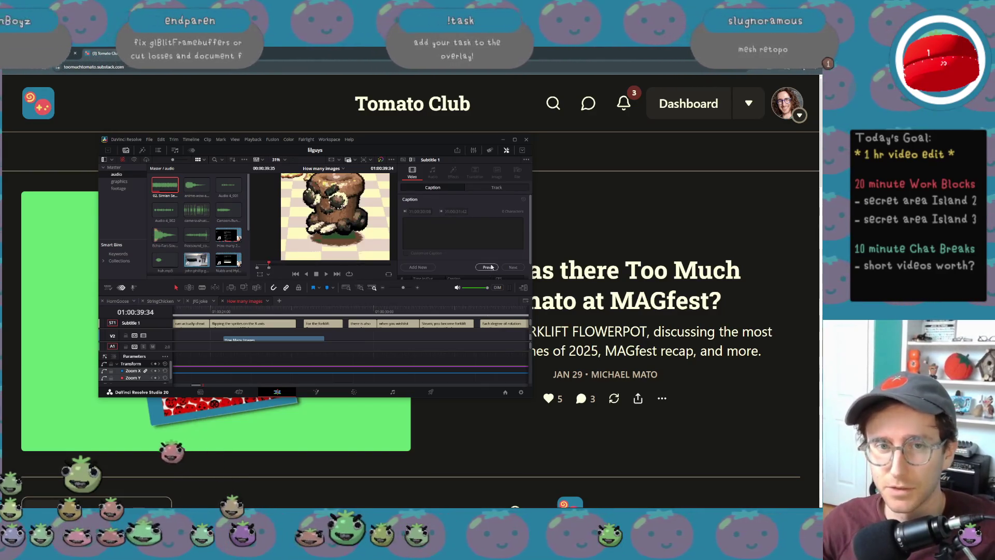
click(527, 139)
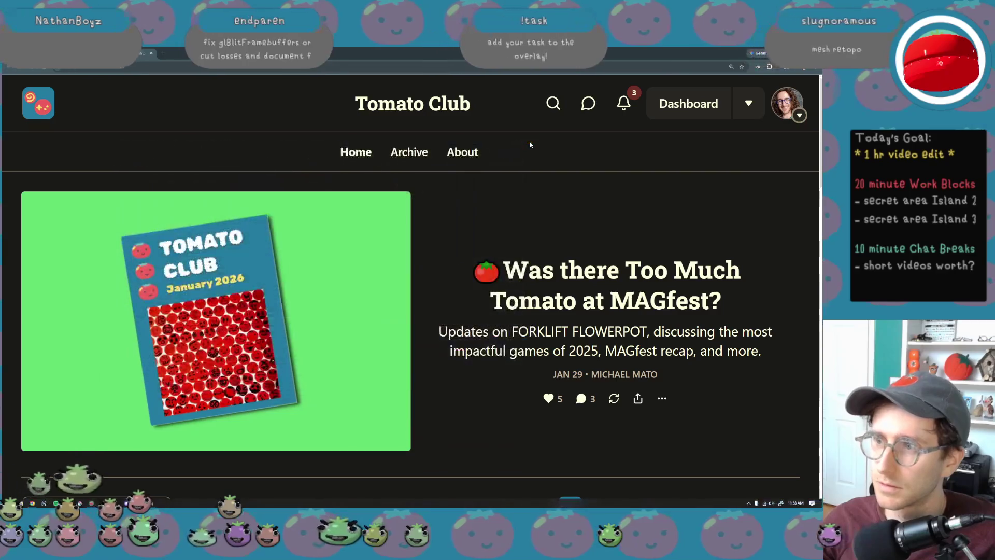